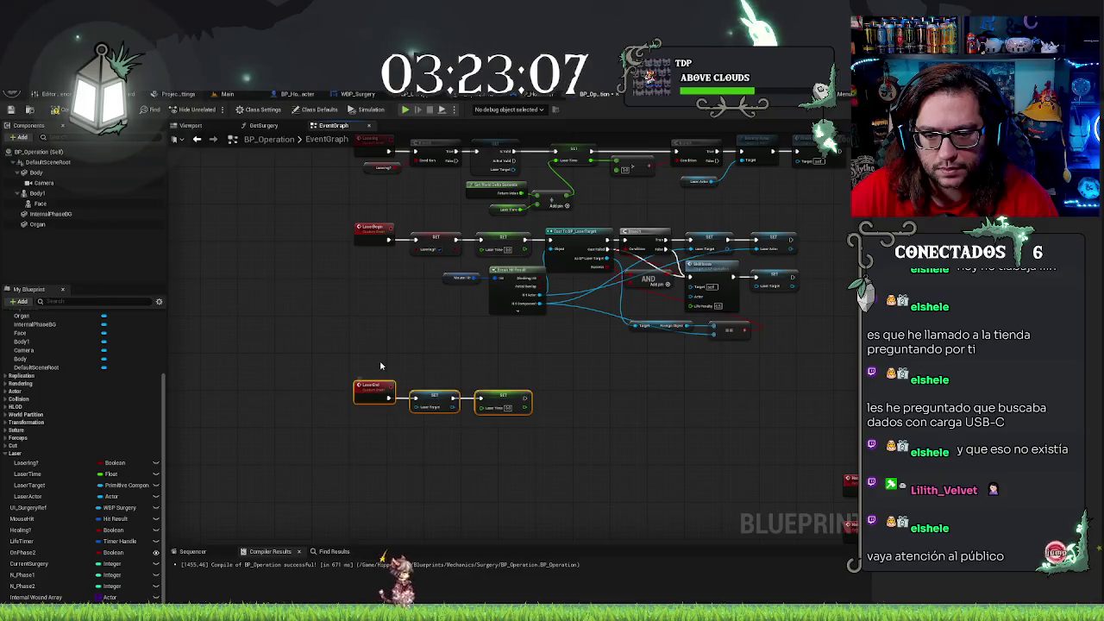
# Copy the SET Lasering? node and chain it after the Laser Time setter in the LaserEnd row
pyautogui.click(435, 242)
pyautogui.hotkey('ctrl', 'c')
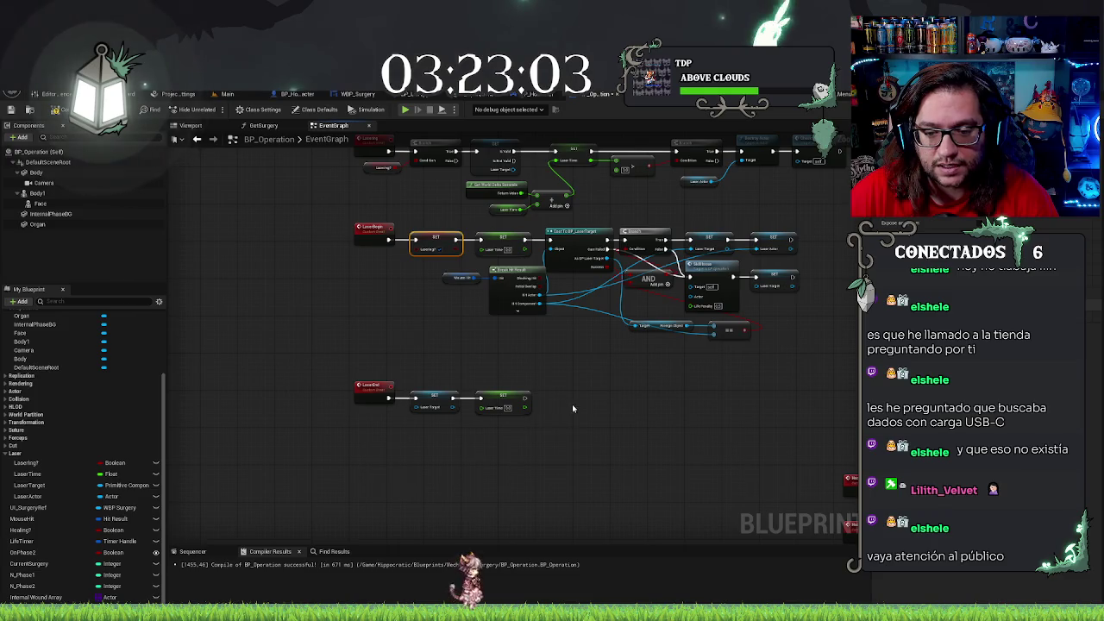
pyautogui.hotkey('ctrl', 'v')
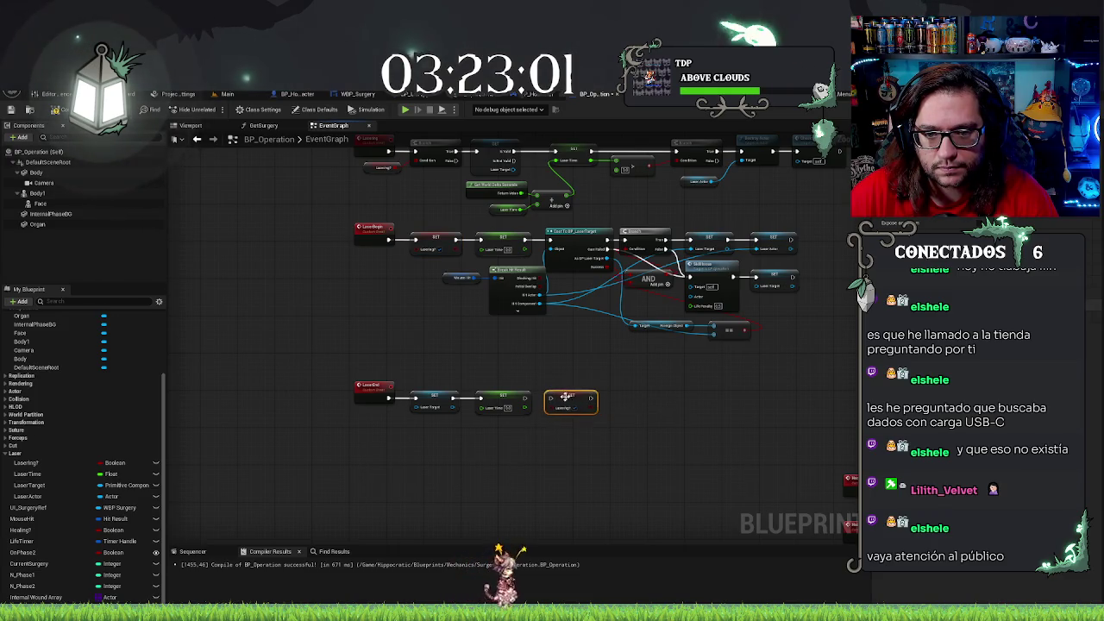
pyautogui.moveTo(528, 397); pyautogui.dragTo(550, 397)
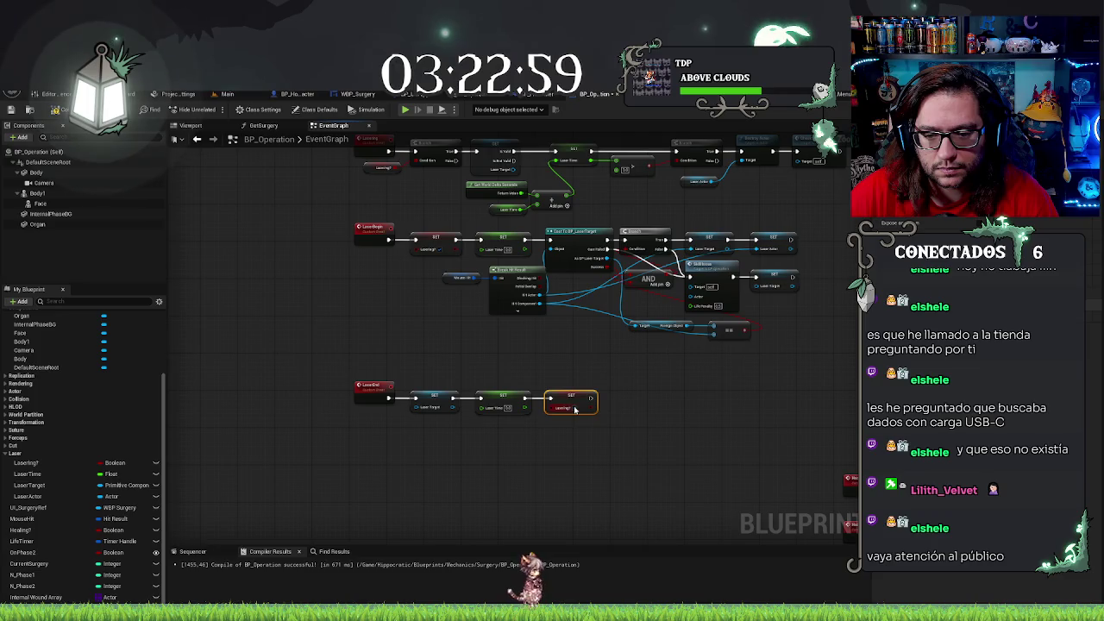
pyautogui.click(531, 459)
pyautogui.moveTo(419, 335); pyautogui.dragTo(463, 401)
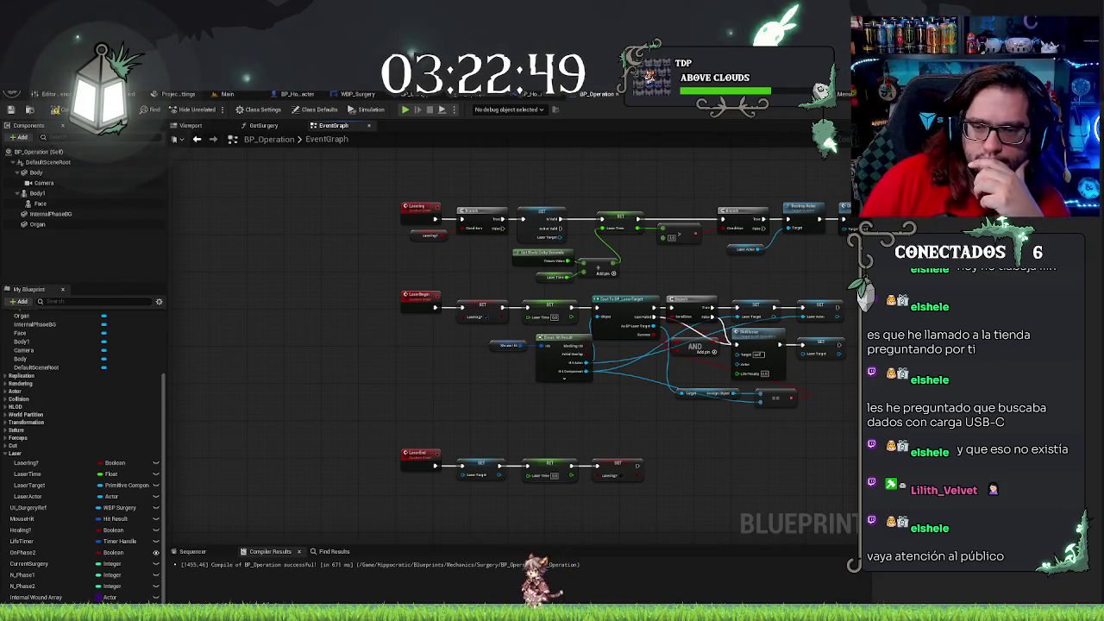
pyautogui.scroll(1, 433, 238)
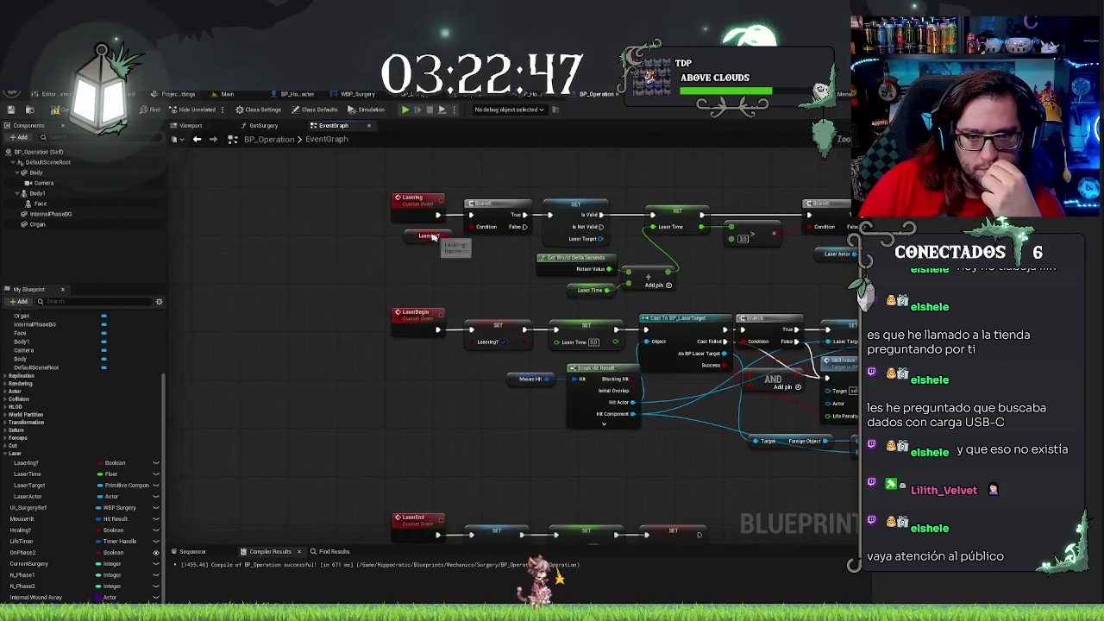
# Paste a duplicate of LaserBegin's Skill Issue node next to the Lasering chain
pyautogui.moveTo(476, 284)
pyautogui.mouseDown()
pyautogui.moveTo(449, 274)
pyautogui.moveTo(406, 344)
pyautogui.mouseUp()
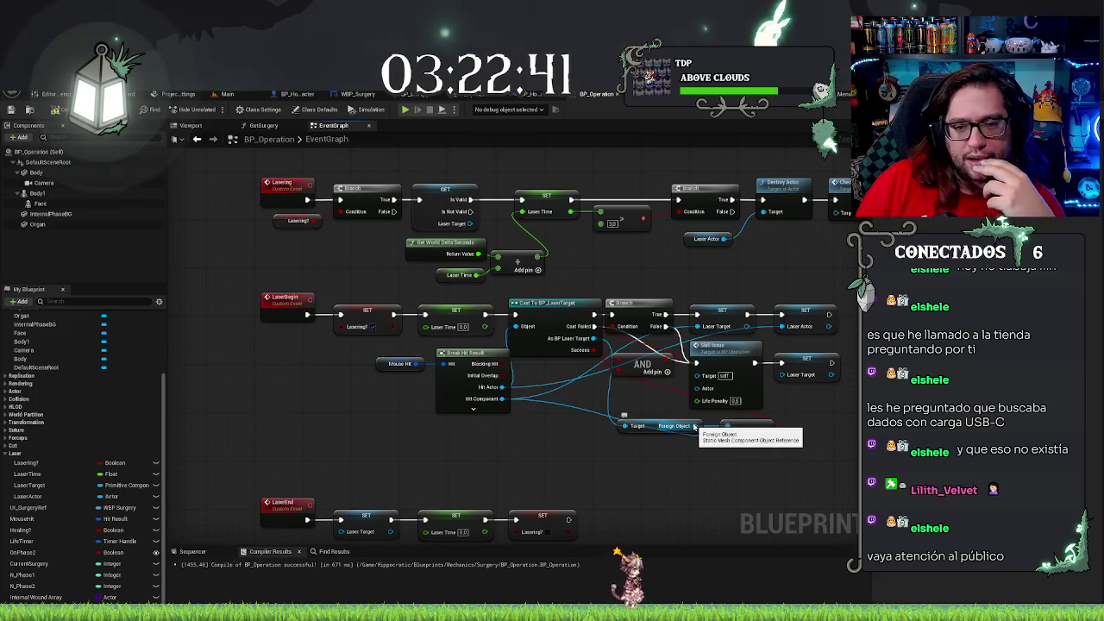
pyautogui.moveTo(349, 272)
pyautogui.mouseDown()
pyautogui.moveTo(311, 327)
pyautogui.moveTo(323, 347)
pyautogui.mouseUp()
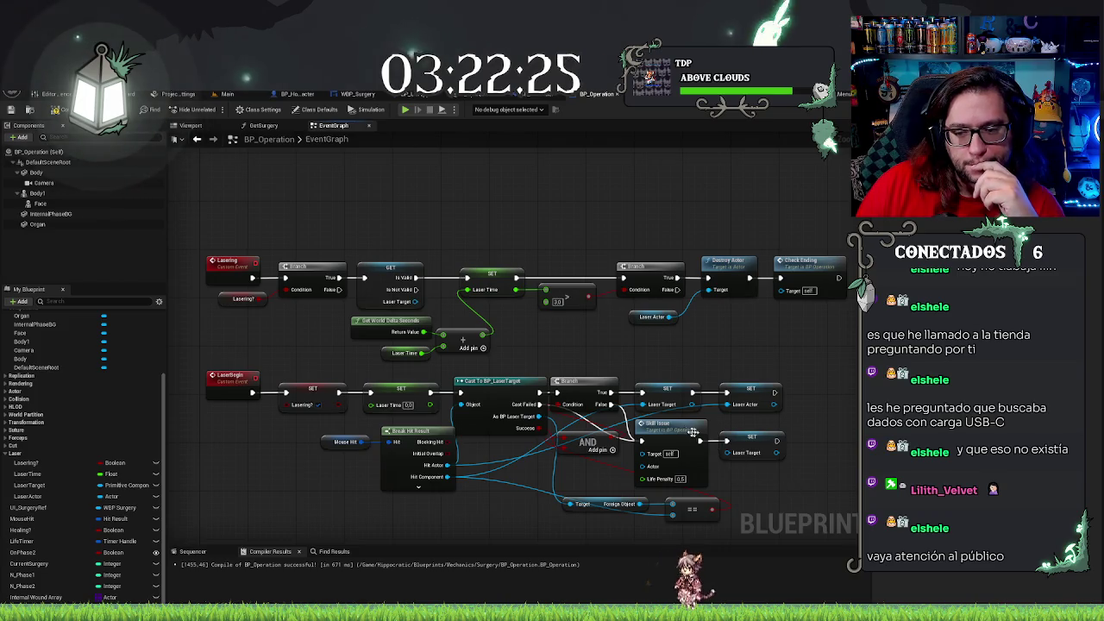
pyautogui.click(671, 428)
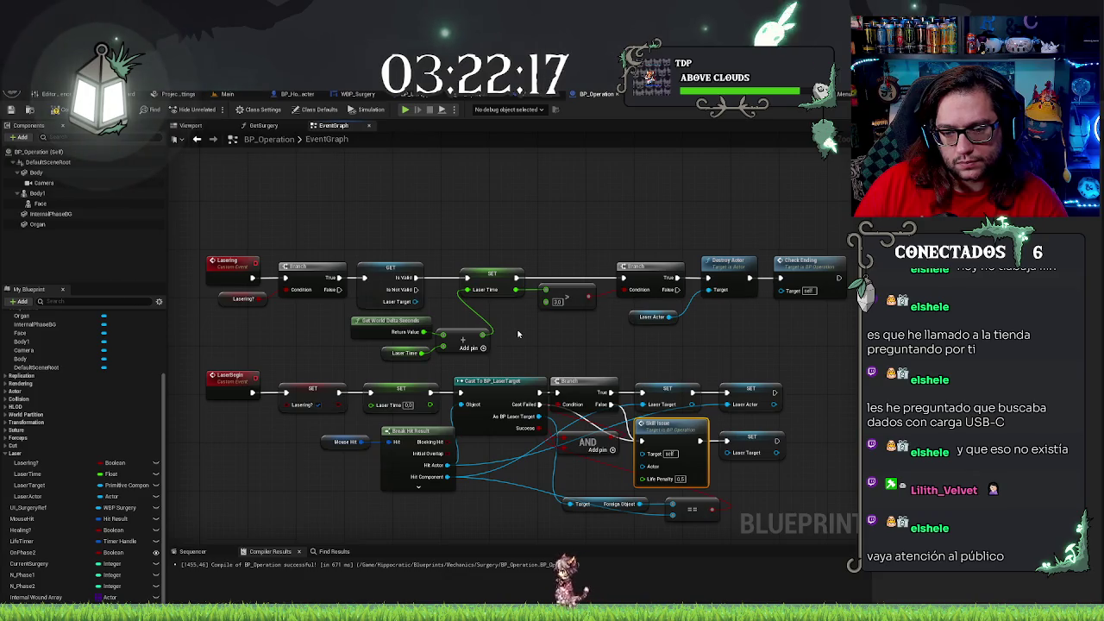
pyautogui.hotkey('ctrl', 'v')
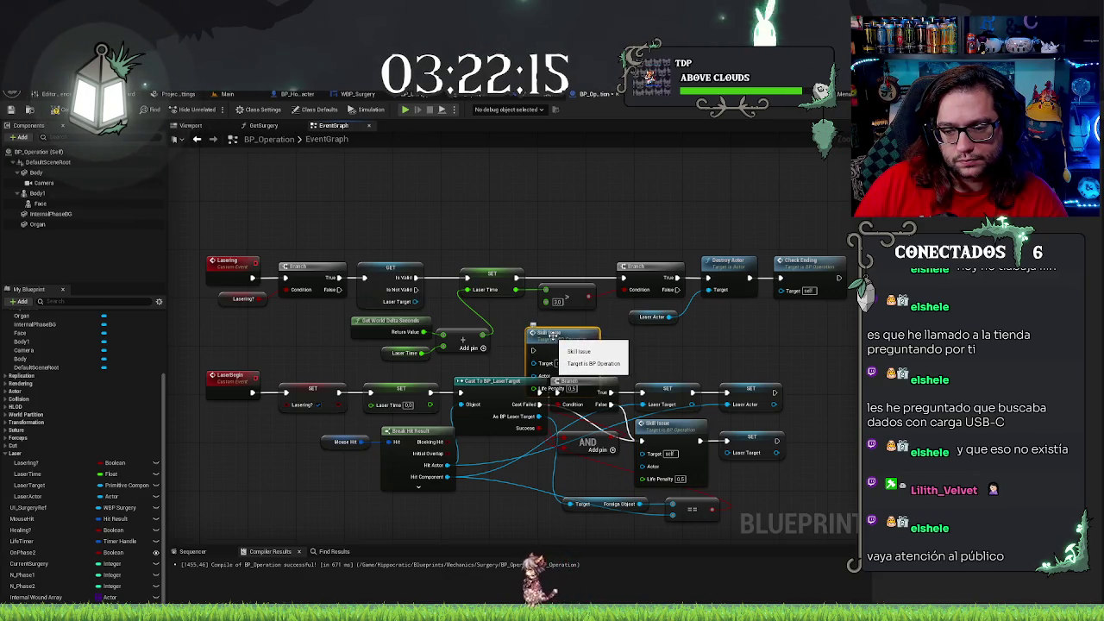
# Place the copied Skill Issue by the Lasering row and shift the LaserBegin row down
pyautogui.moveTo(543, 332)
pyautogui.mouseDown()
pyautogui.moveTo(520, 308)
pyautogui.moveTo(400, 286)
pyautogui.moveTo(416, 290)
pyautogui.mouseUp()
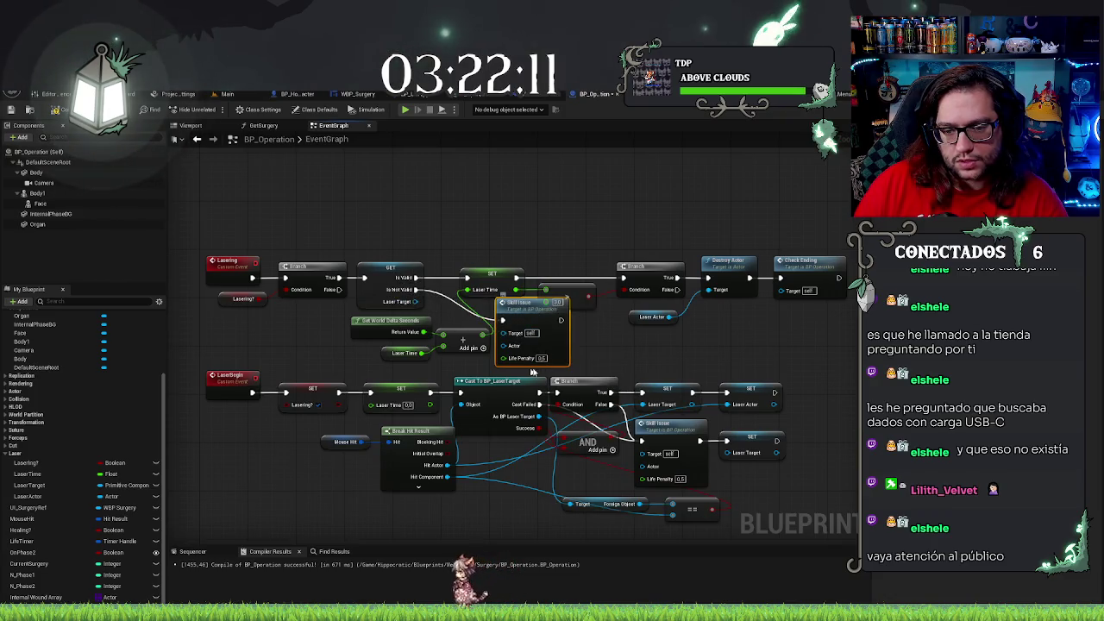
pyautogui.moveTo(390, 354); pyautogui.dragTo(412, 288)
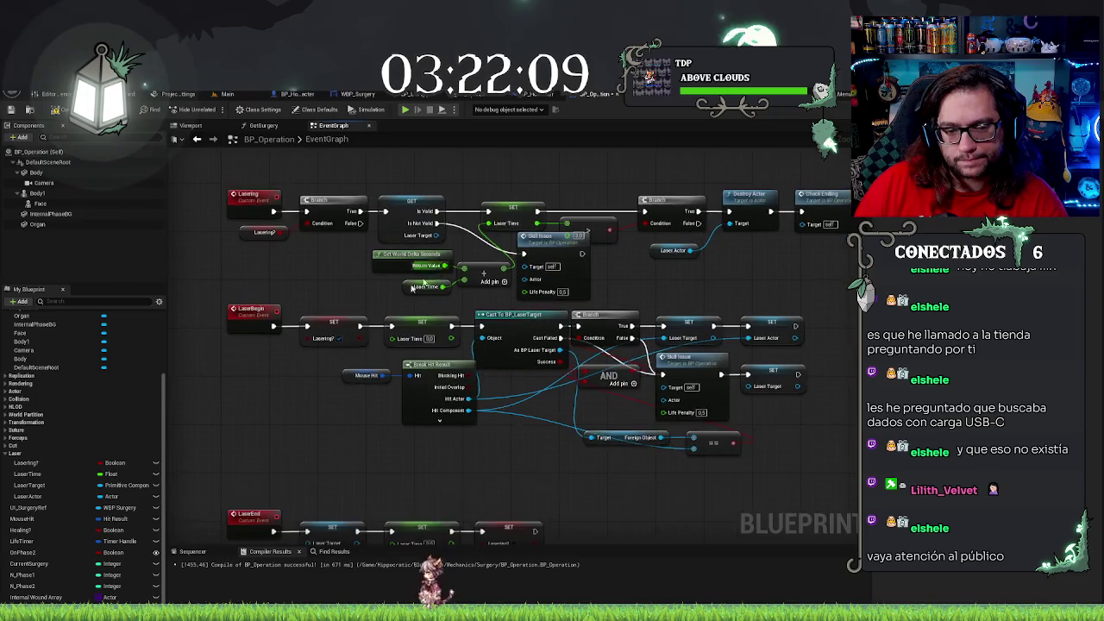
pyautogui.moveTo(222, 325); pyautogui.dragTo(808, 491)
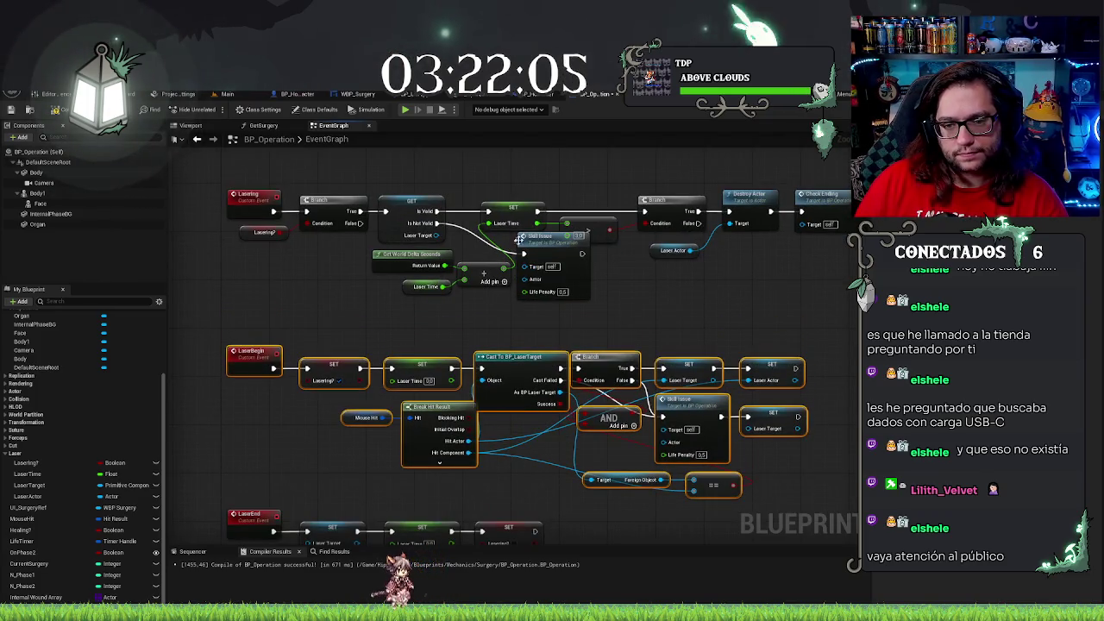
pyautogui.moveTo(538, 236)
pyautogui.mouseDown()
pyautogui.moveTo(539, 254)
pyautogui.moveTo(536, 246)
pyautogui.mouseUp()
# Go to the Main level and tilt the view down toward the patient's torso
pyautogui.click(656, 282)
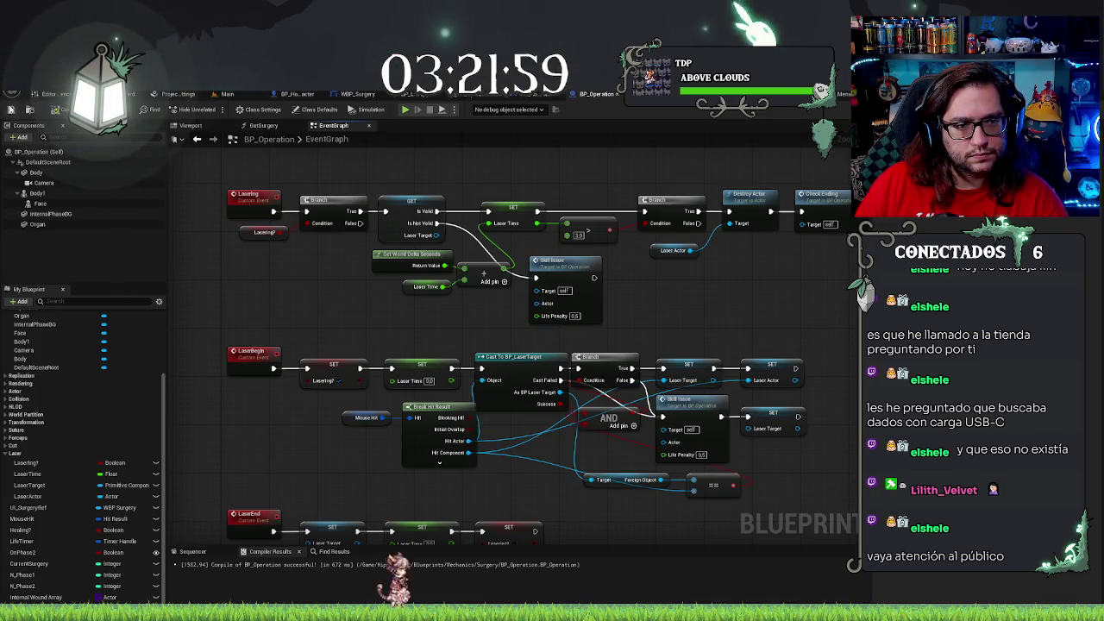
pyautogui.click(227, 93)
pyautogui.moveTo(529, 325)
pyautogui.mouseDown()
pyautogui.moveTo(530, 288)
pyautogui.moveTo(505, 296)
pyautogui.moveTo(560, 398)
pyautogui.mouseUp()
# Raise the chest target marker slightly along Z, then Play In Editor with Alt+P
pyautogui.press('Delete')
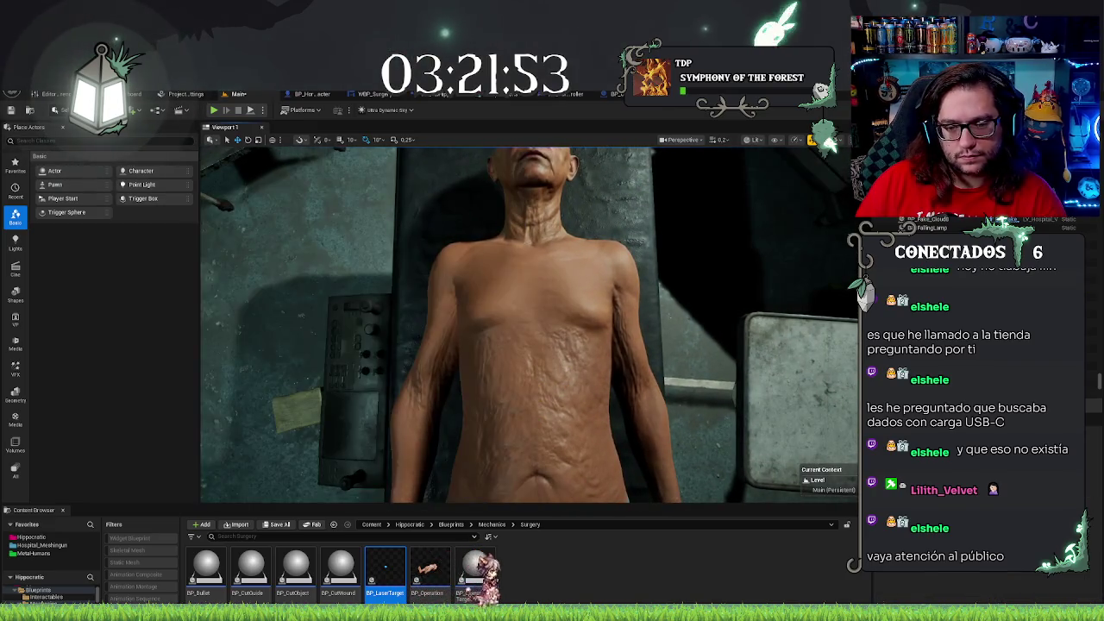
pyautogui.hotkey('ctrl', 'z')
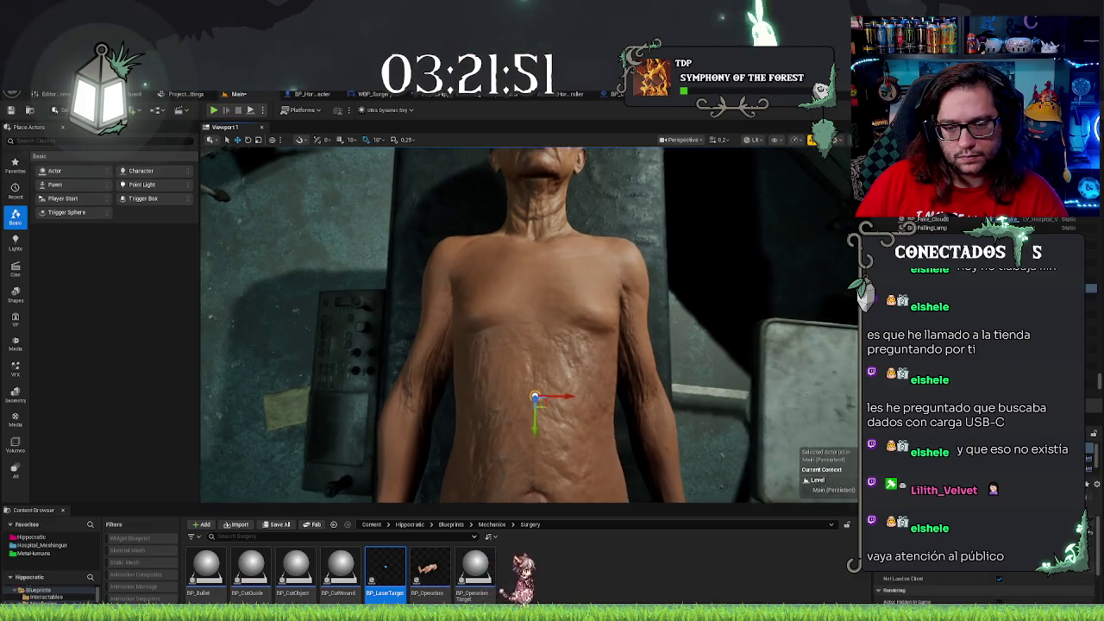
pyautogui.scroll(3, 537, 307)
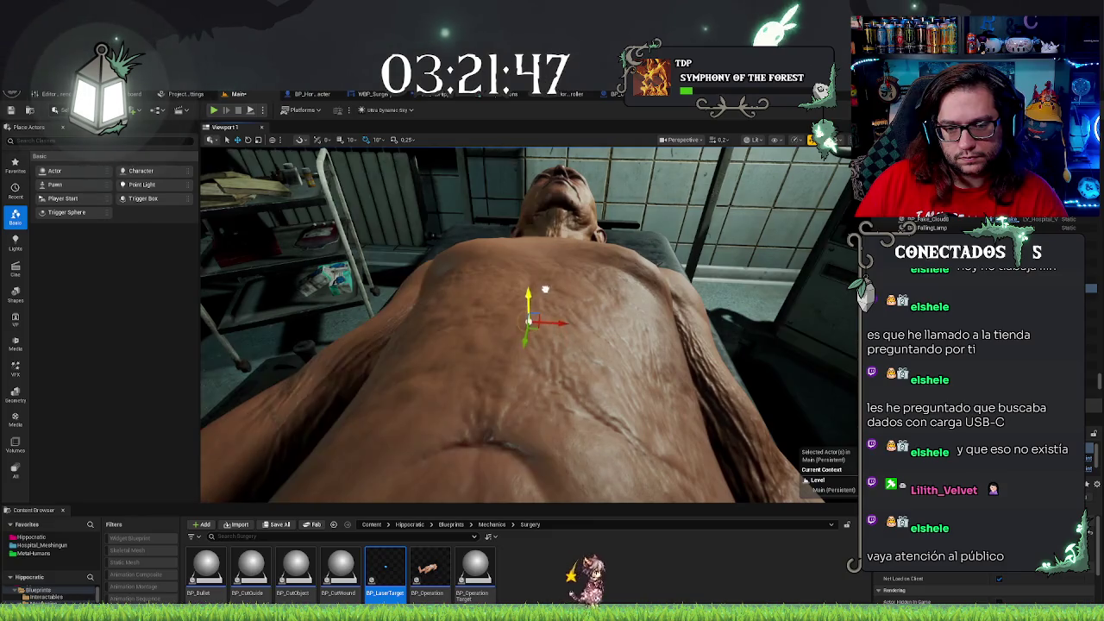
pyautogui.click(536, 310)
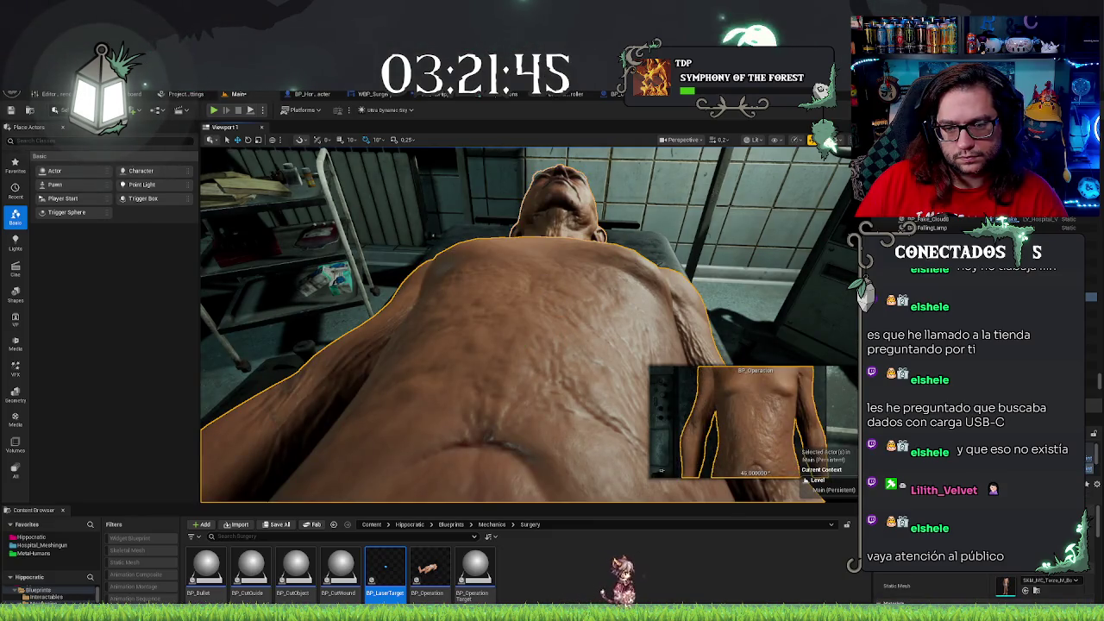
pyautogui.click(528, 314)
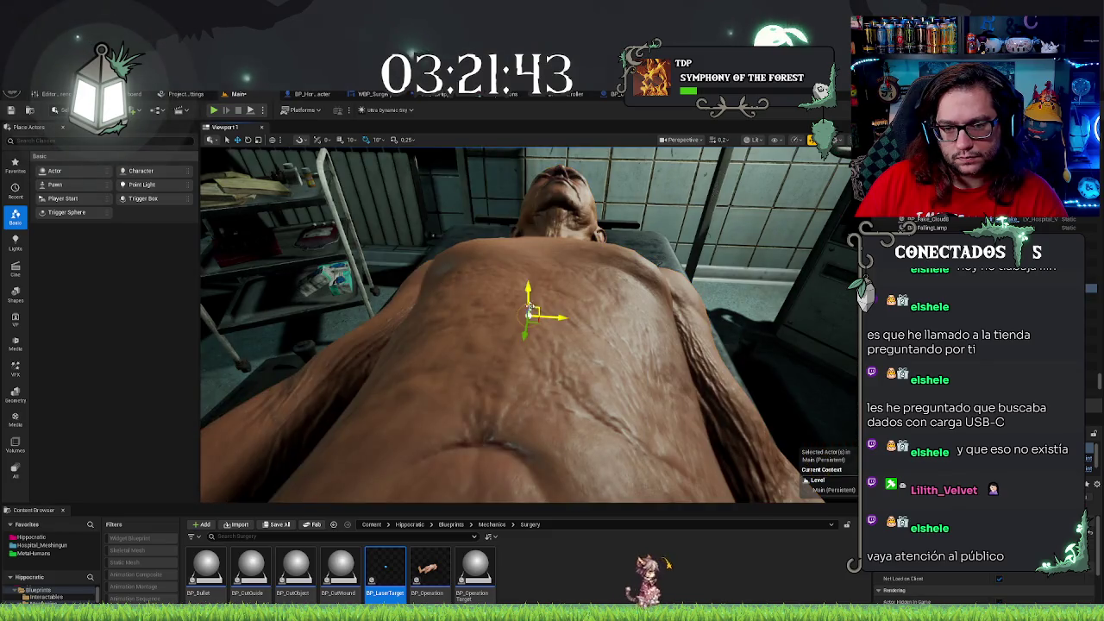
pyautogui.moveTo(527, 315); pyautogui.dragTo(526, 272)
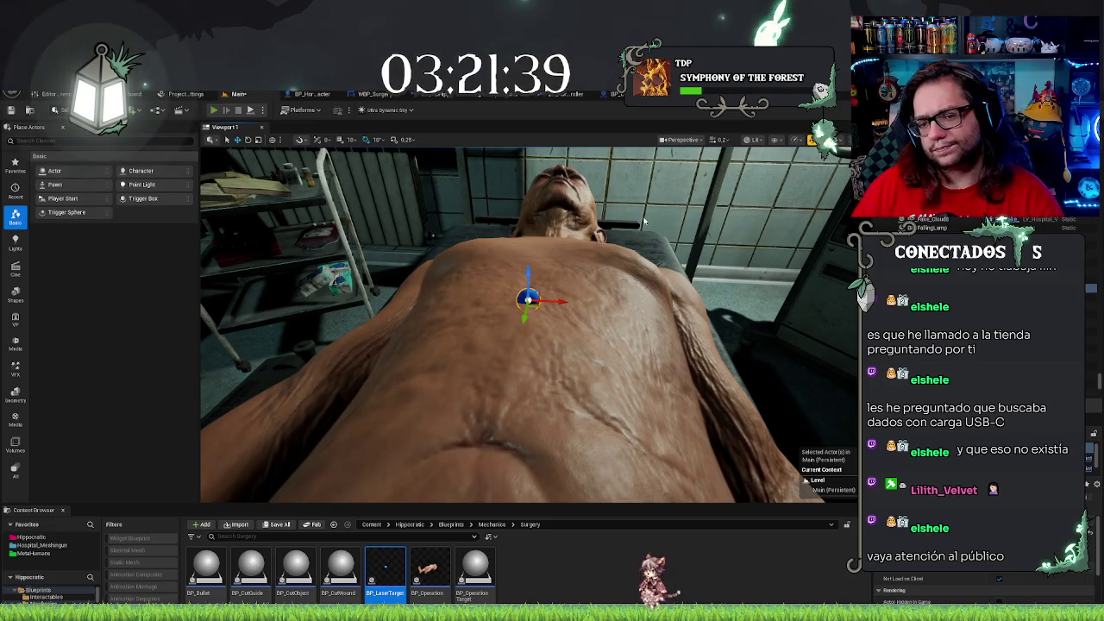
pyautogui.hotkey('alt', 'p')
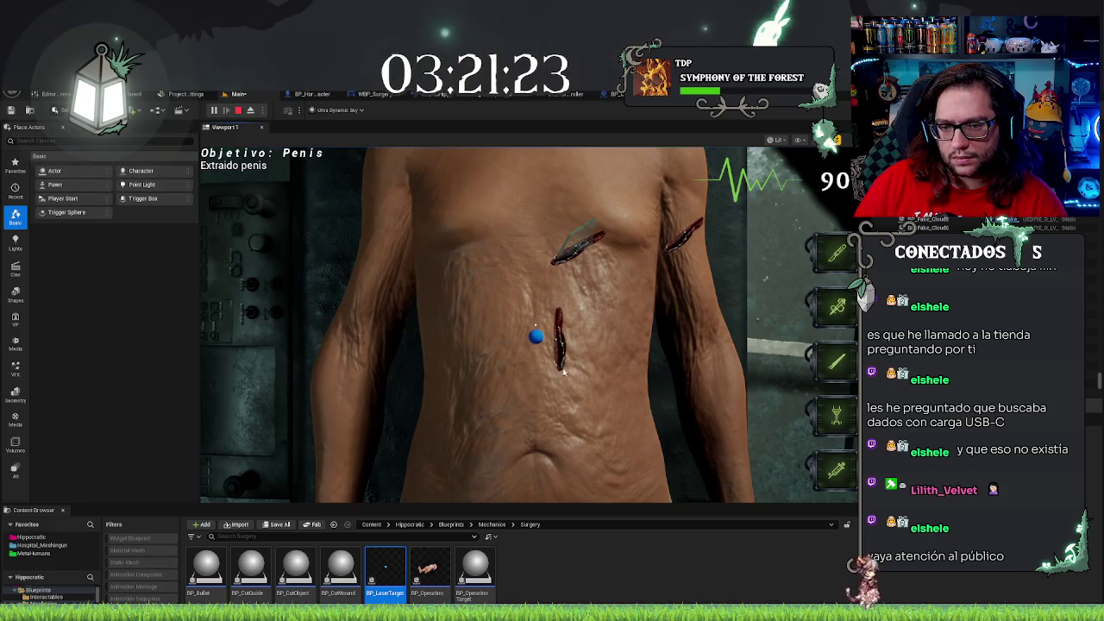
# Laser the vertical chest wound several times to test that it heals
pyautogui.click(558, 332)
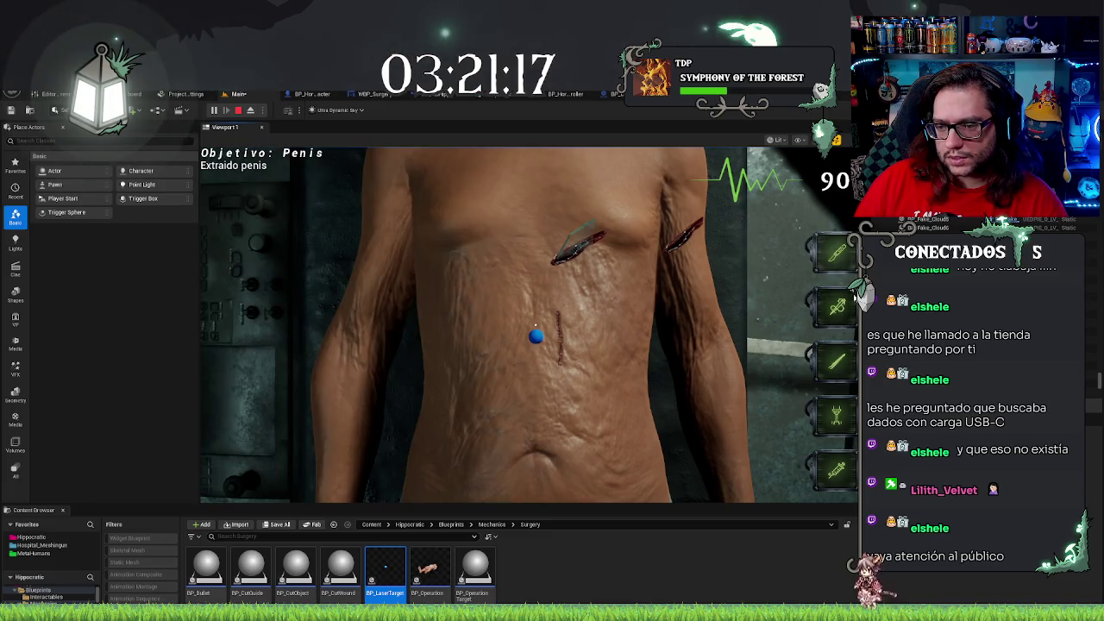
pyautogui.click(536, 338)
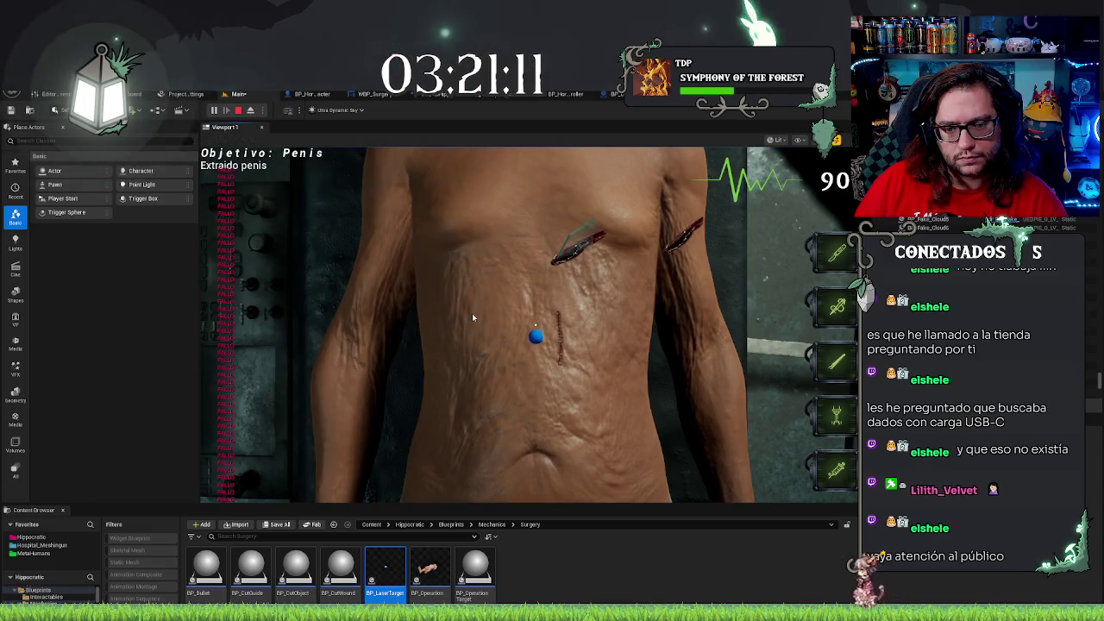
pyautogui.click(490, 298)
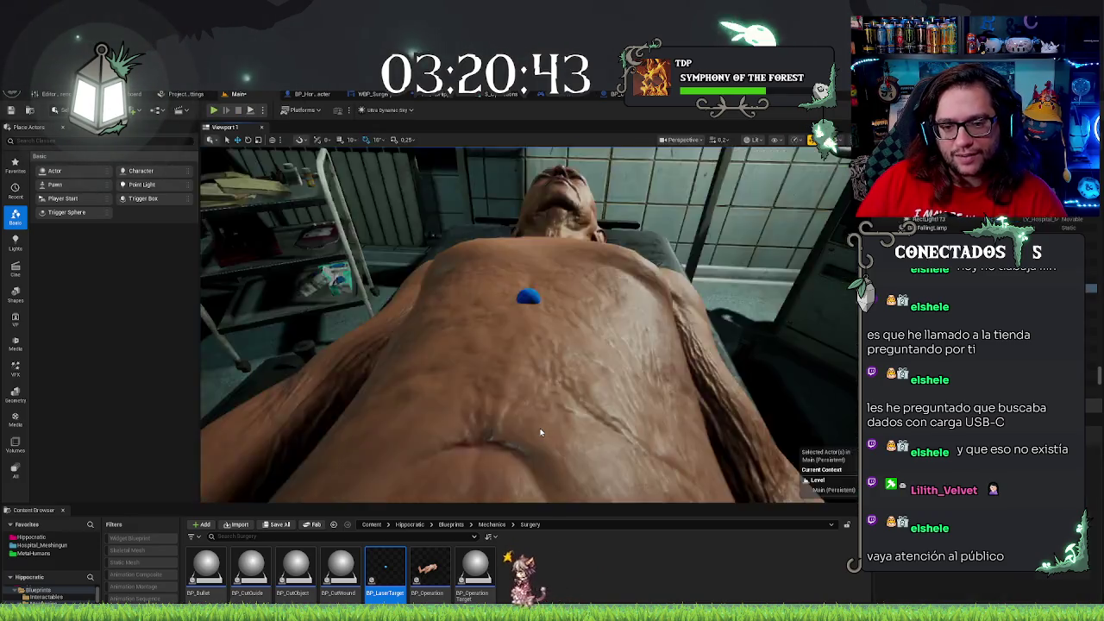
# Stop play, orbit around the patient, and return to BP_Operation's event graph
pyautogui.press('Escape')
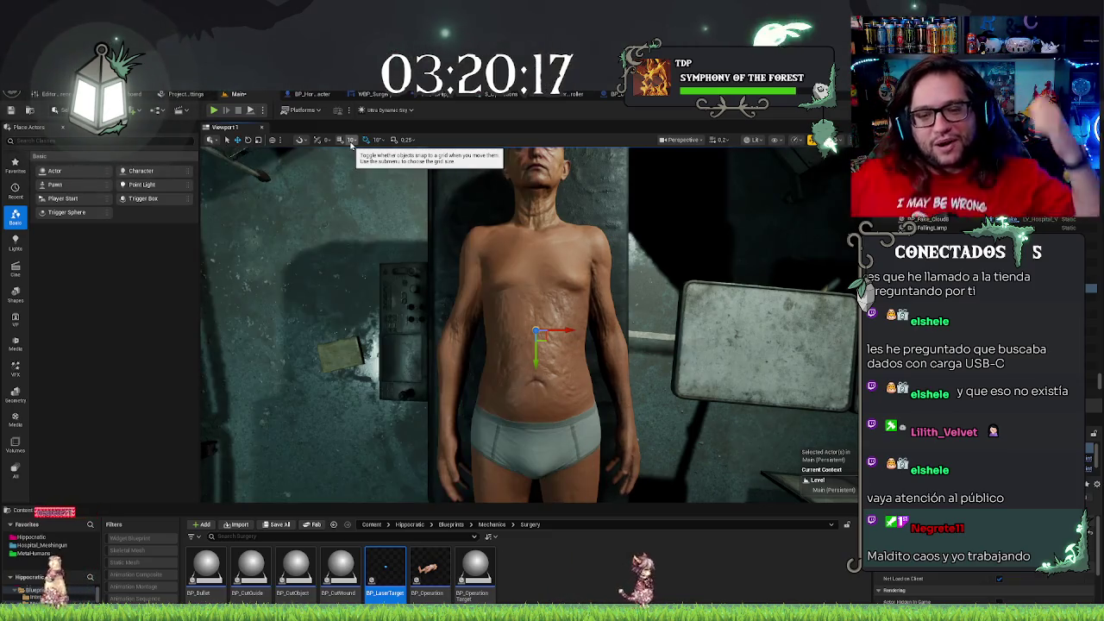
pyautogui.moveTo(483, 275)
pyautogui.mouseDown()
pyautogui.moveTo(603, 306)
pyautogui.moveTo(621, 258)
pyautogui.mouseUp()
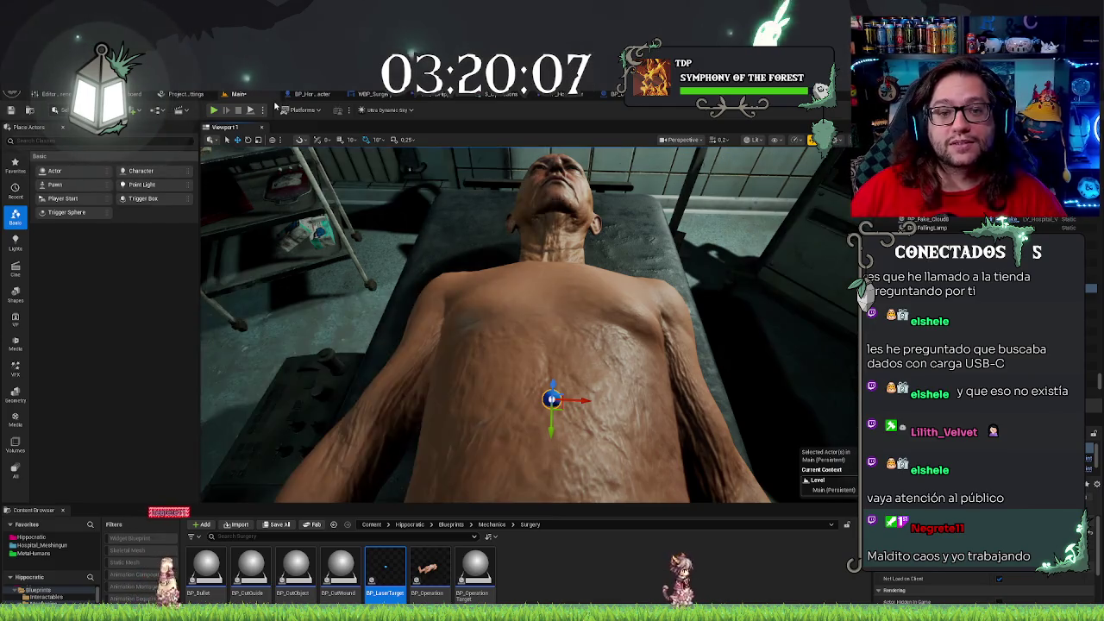
pyautogui.click(423, 93)
# Move the Lasering? getter node directly beneath the Lasering custom event
pyautogui.moveTo(342, 314)
pyautogui.mouseDown()
pyautogui.moveTo(372, 333)
pyautogui.moveTo(374, 380)
pyautogui.mouseUp()
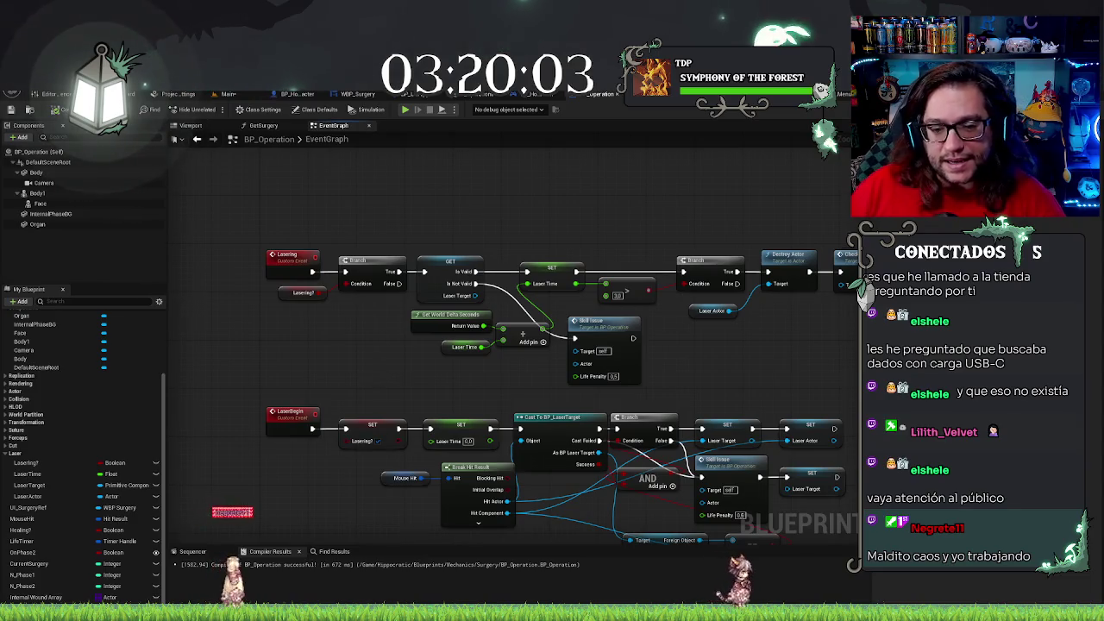
pyautogui.moveTo(374, 478); pyautogui.dragTo(413, 283)
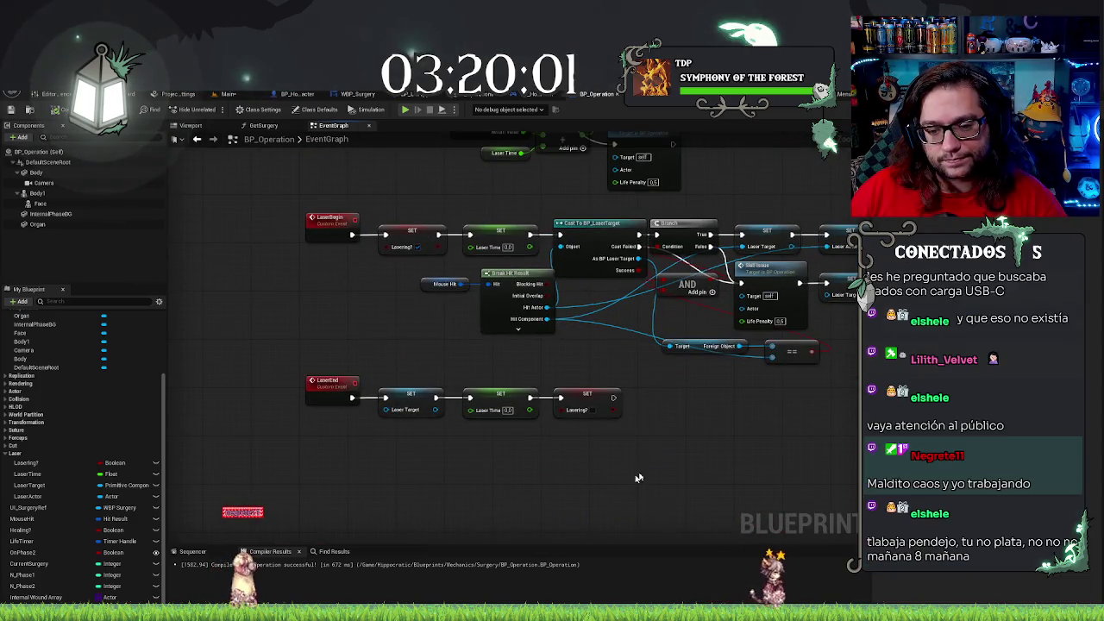
pyautogui.moveTo(445, 475); pyautogui.dragTo(474, 521)
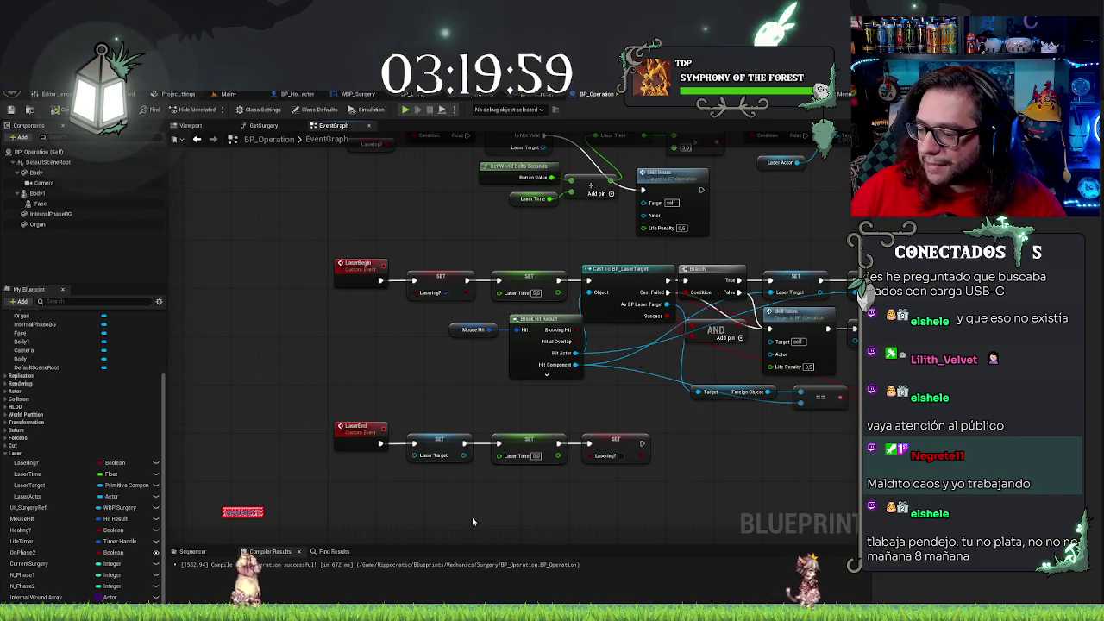
pyautogui.moveTo(412, 180)
pyautogui.mouseDown()
pyautogui.moveTo(416, 286)
pyautogui.moveTo(436, 327)
pyautogui.moveTo(399, 404)
pyautogui.mouseUp()
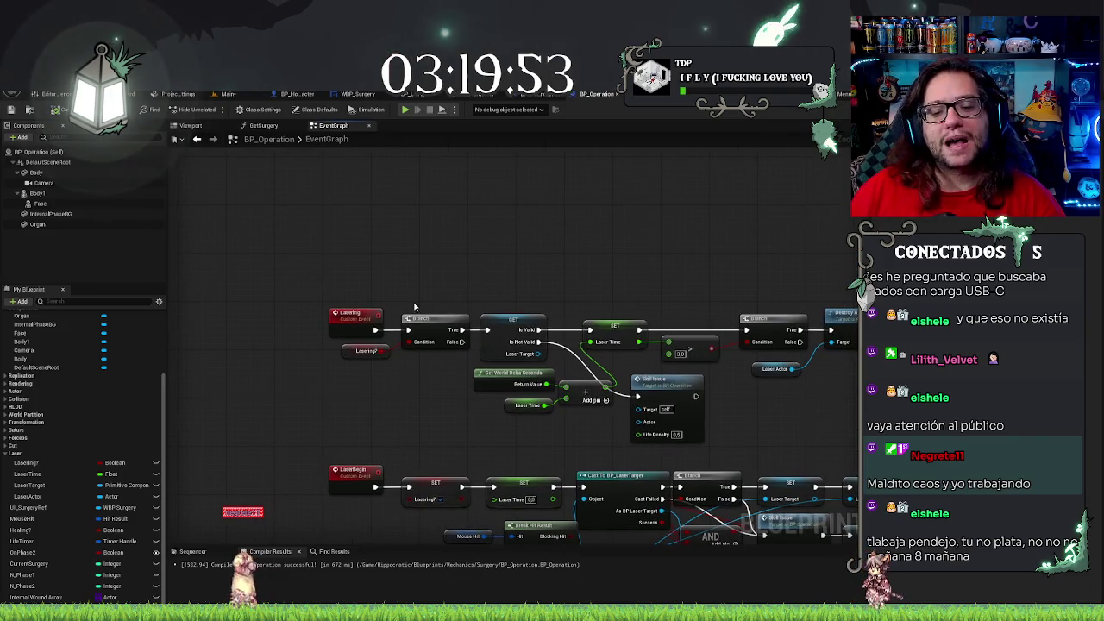
pyautogui.moveTo(413, 266)
pyautogui.mouseDown()
pyautogui.moveTo(342, 247)
pyautogui.moveTo(370, 245)
pyautogui.mouseUp()
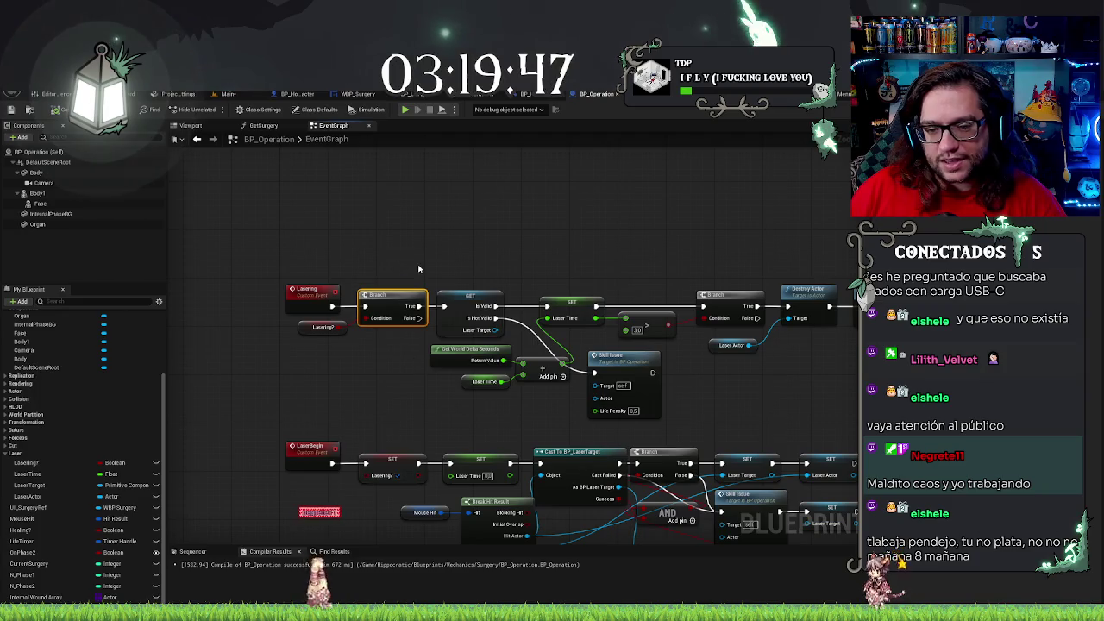
pyautogui.click(542, 241)
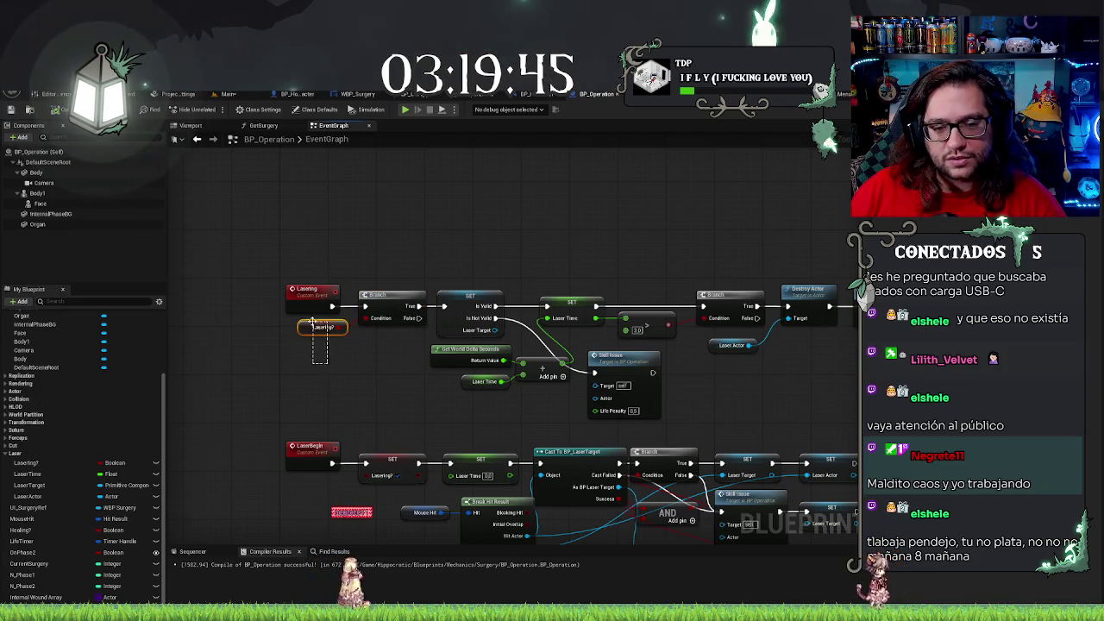
pyautogui.moveTo(319, 351); pyautogui.dragTo(326, 206)
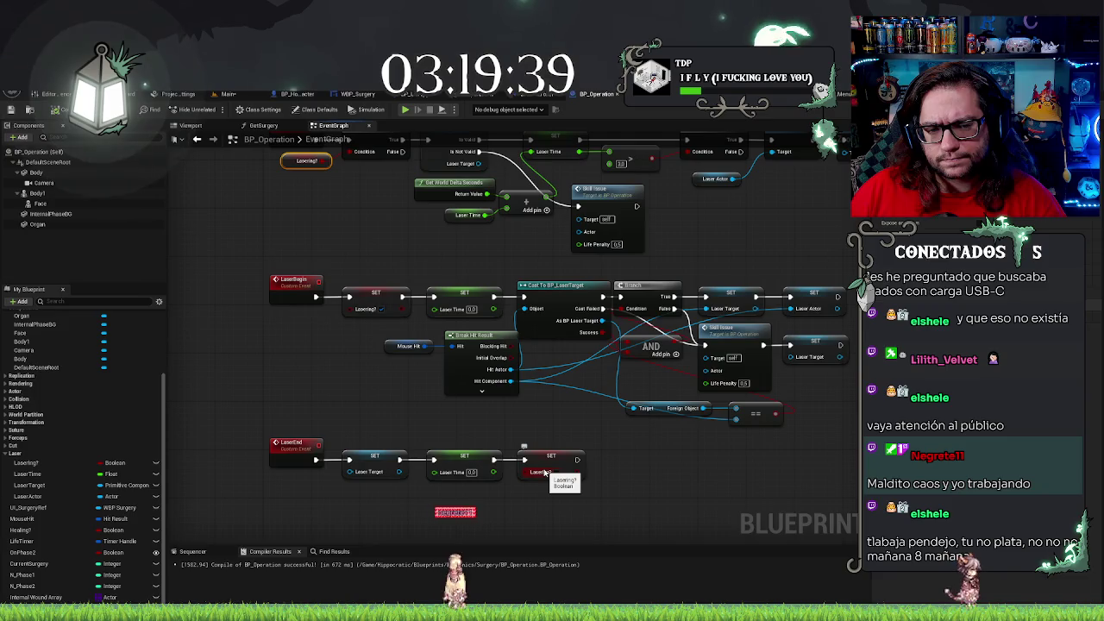
pyautogui.scroll(-6, 431, 350)
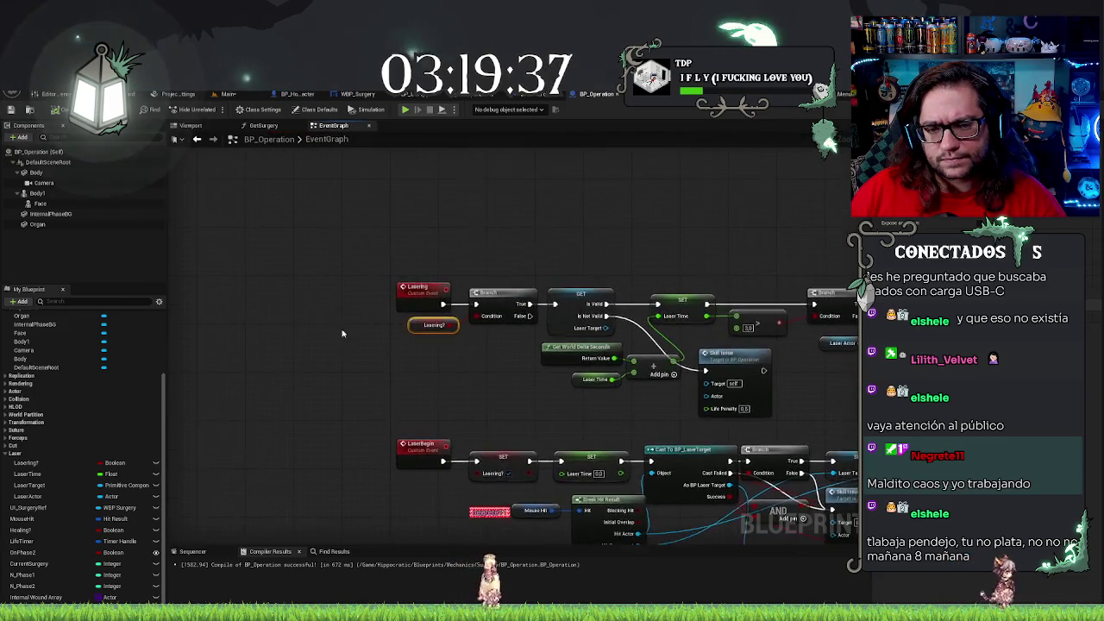
pyautogui.scroll(3, 660, 446)
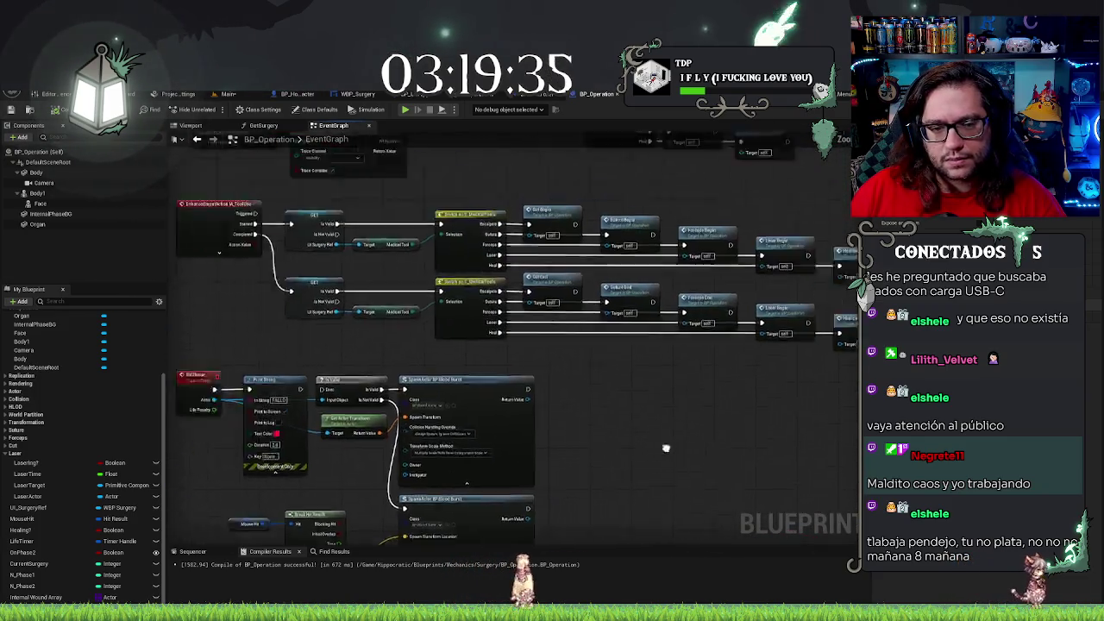
# Replace the release Switch's Laser Begin call with a Laser End call on the Laser pin
pyautogui.moveTo(515, 300); pyautogui.dragTo(217, 329)
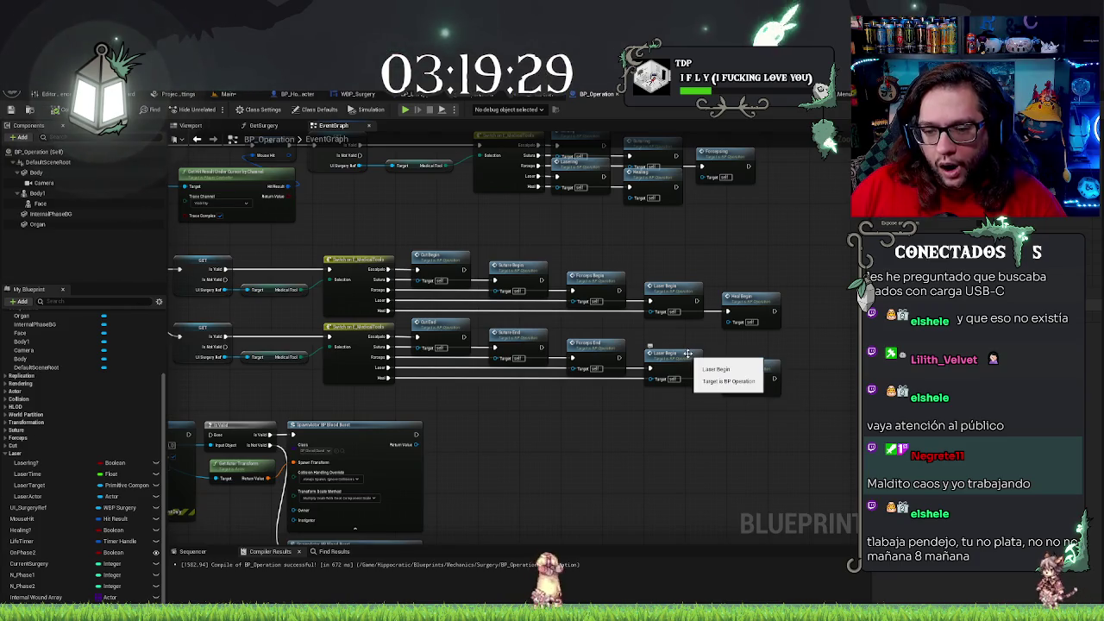
pyautogui.click(687, 353)
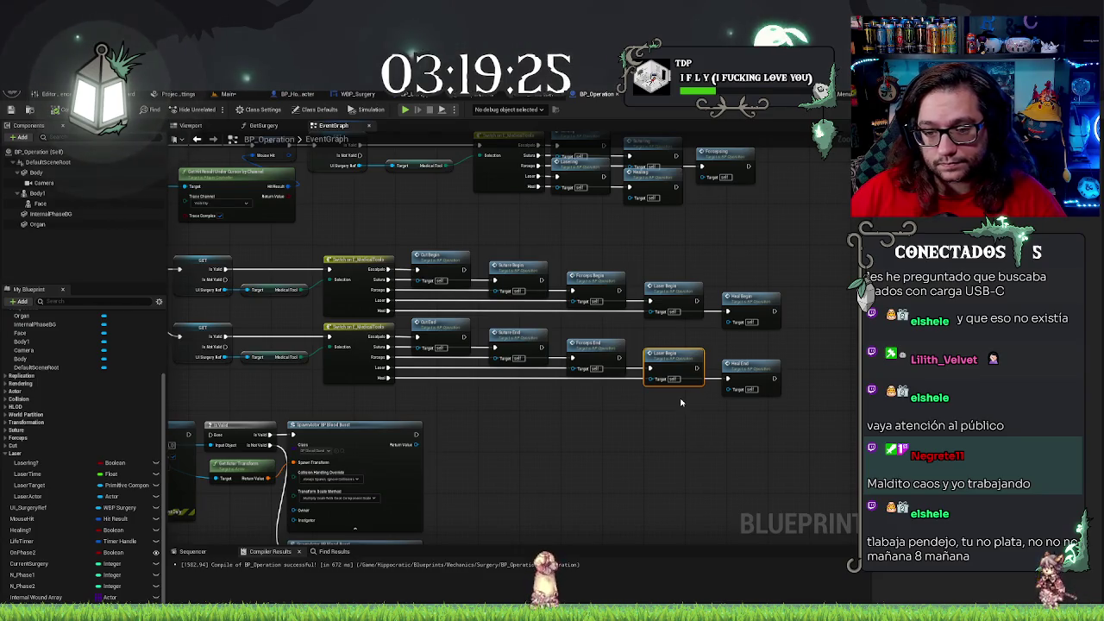
pyautogui.press('Delete')
pyautogui.moveTo(385, 373); pyautogui.dragTo(647, 369)
pyautogui.write('laser end')
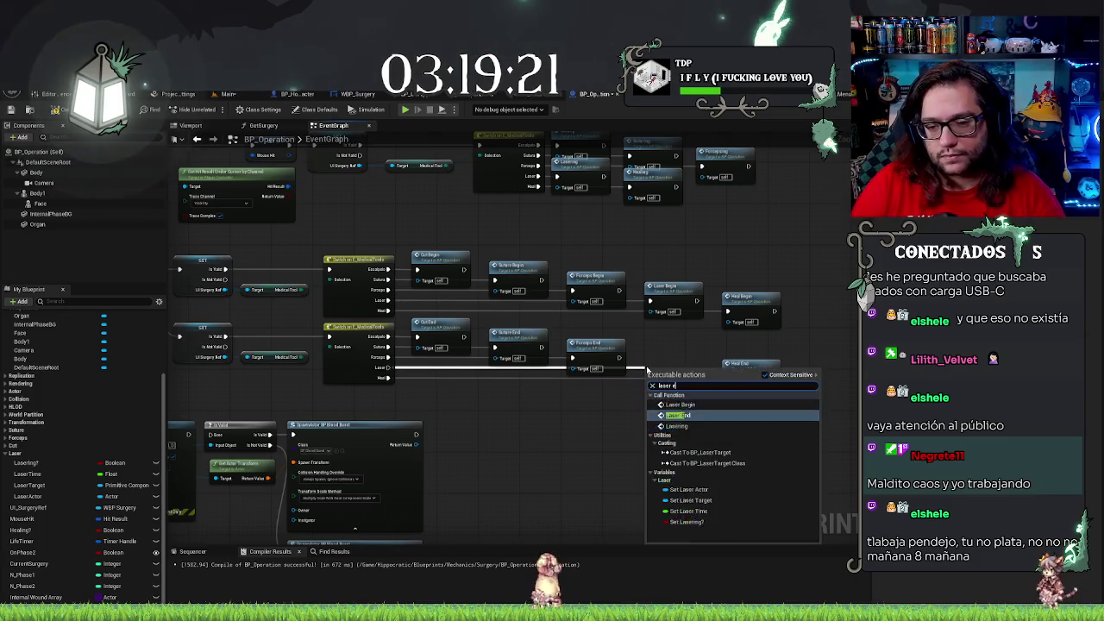
pyautogui.press('Return')
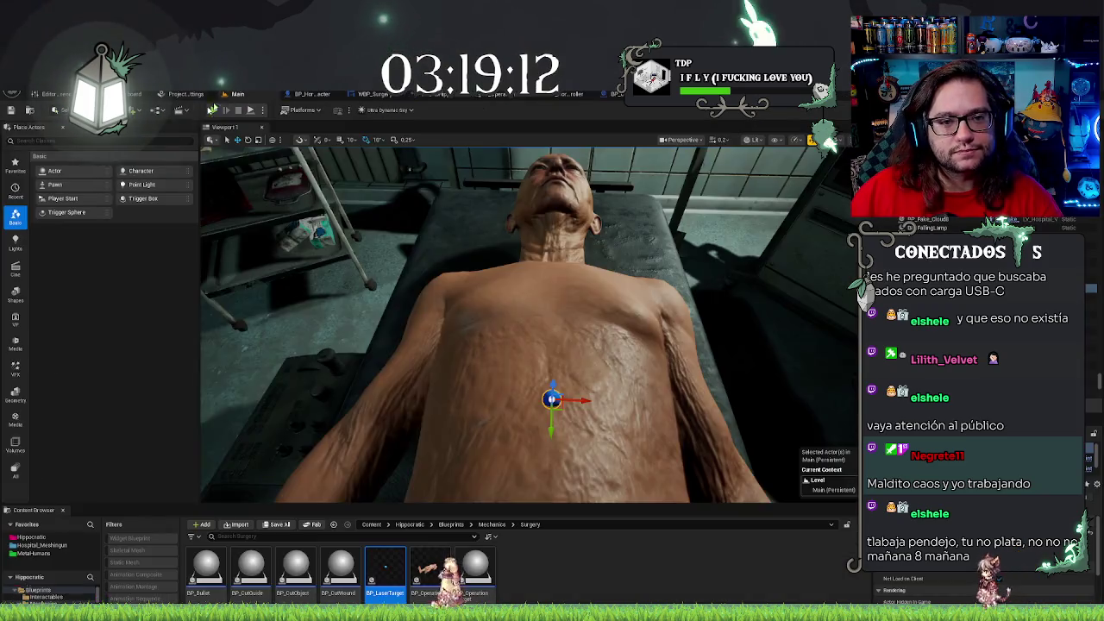
pyautogui.click(230, 93)
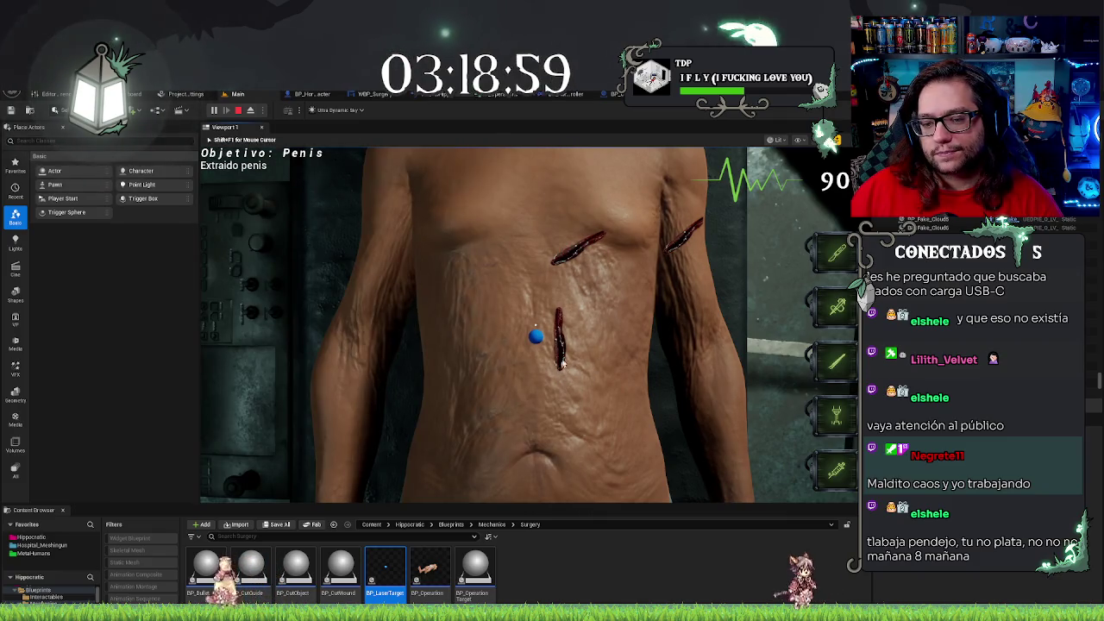
# Laser the vertical incision closed in play, then end the session with Esc
pyautogui.click(558, 316)
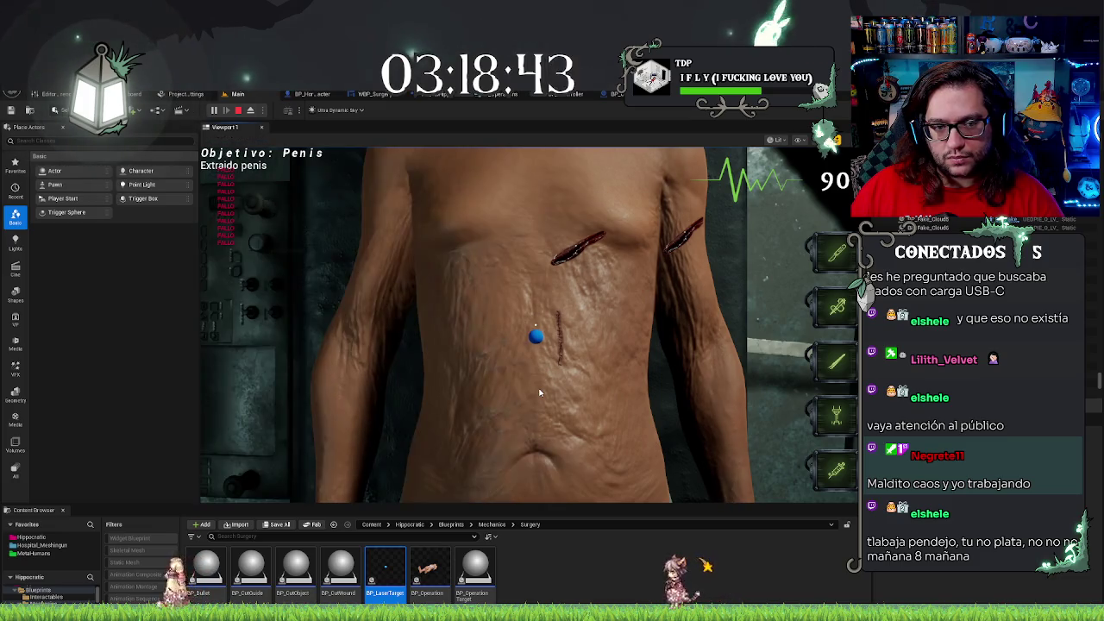
pyautogui.click(536, 343)
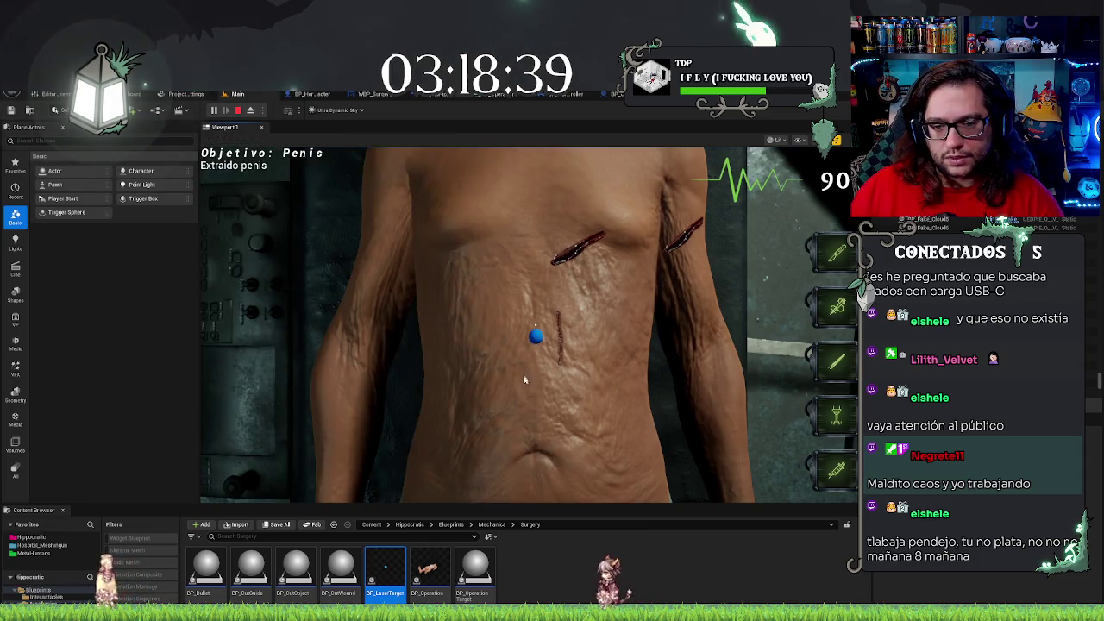
pyautogui.click(516, 398)
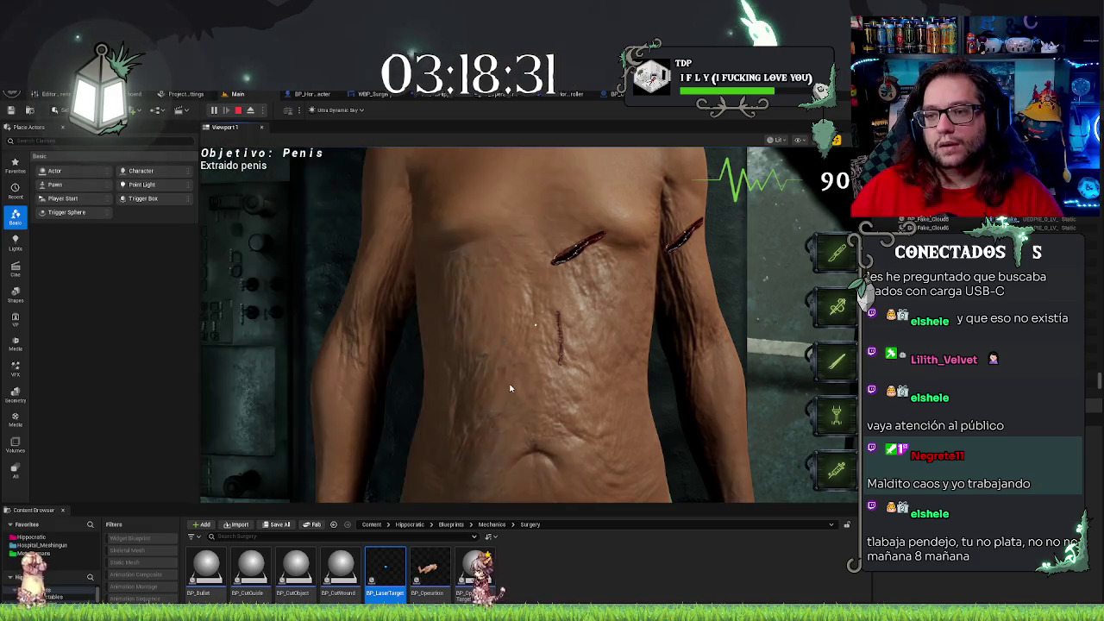
pyautogui.press('Escape')
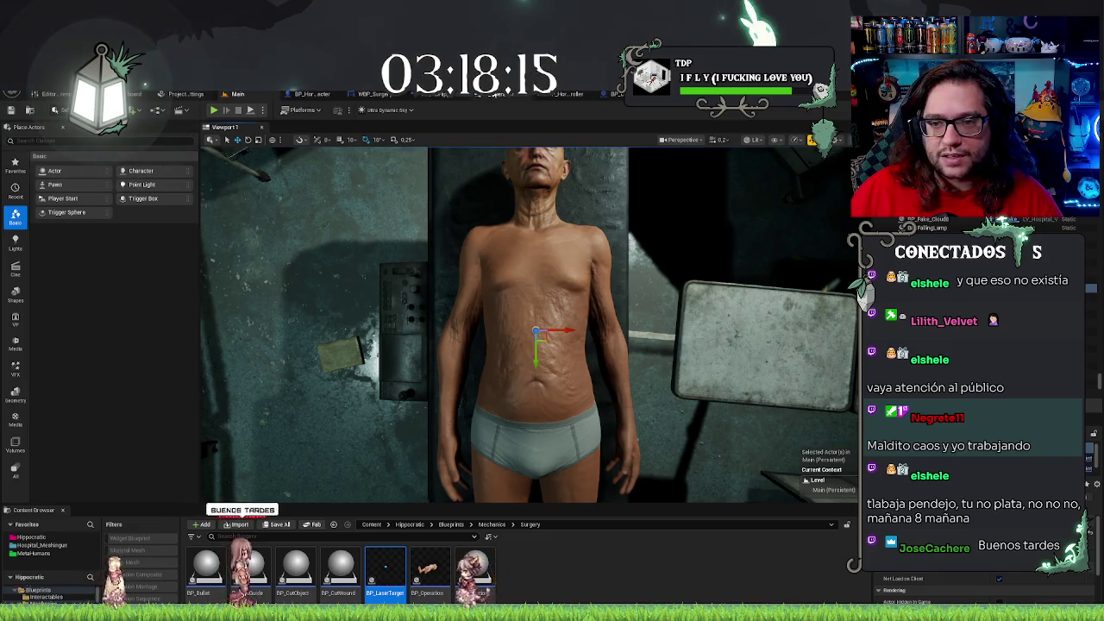
# In BP_Operation, box-select the LaserEnd row and nudge it down two steps
pyautogui.click(614, 96)
pyautogui.scroll(-5, 481, 414)
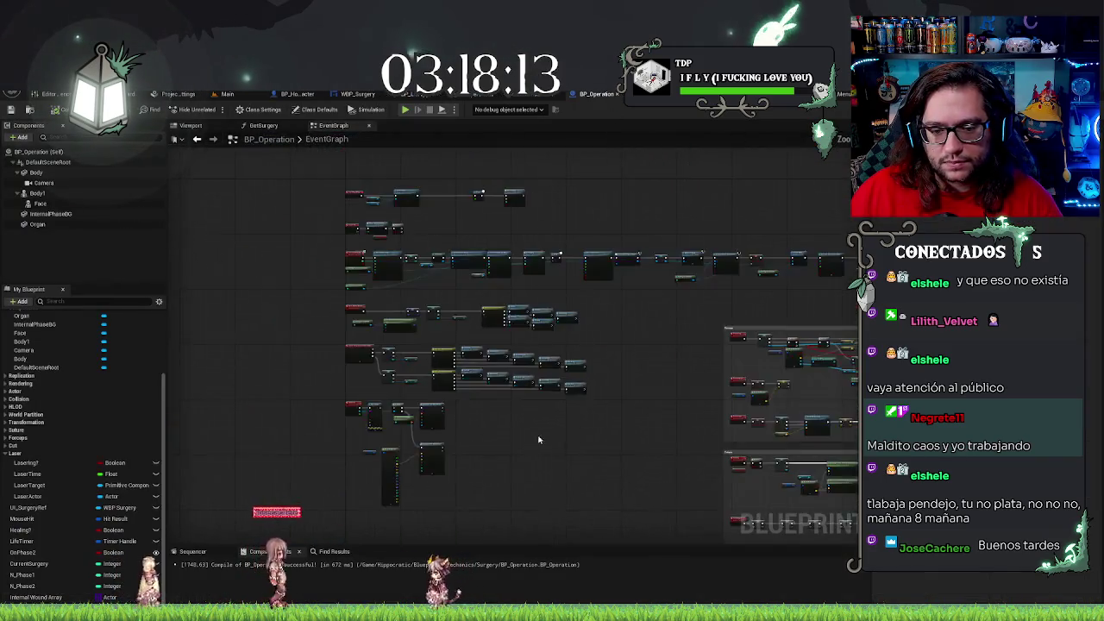
pyautogui.scroll(5, 639, 284)
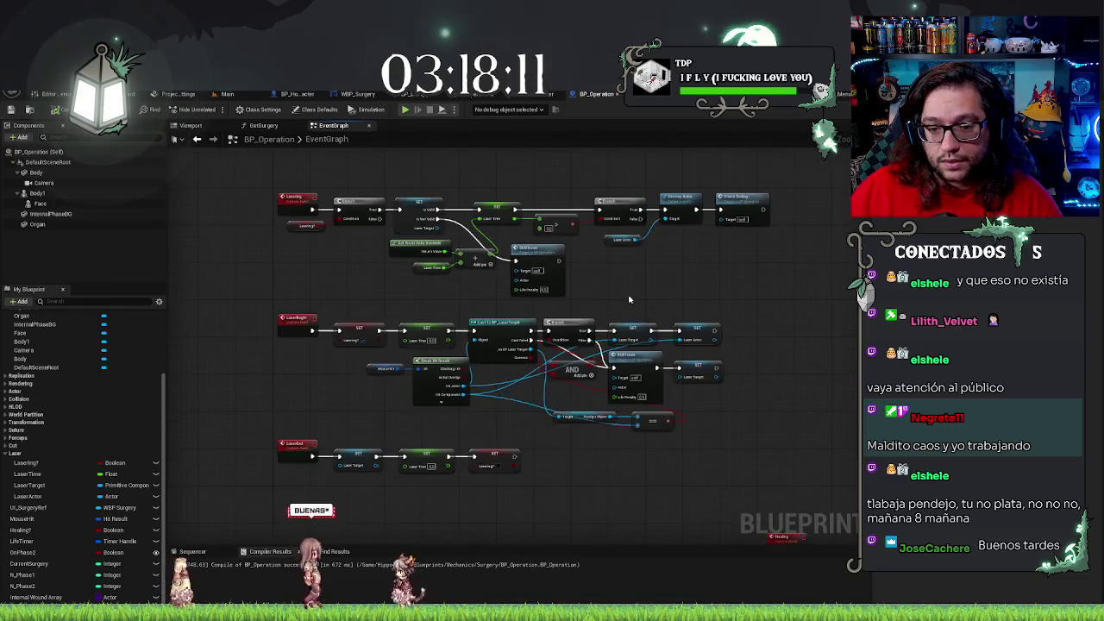
pyautogui.scroll(3, 420, 303)
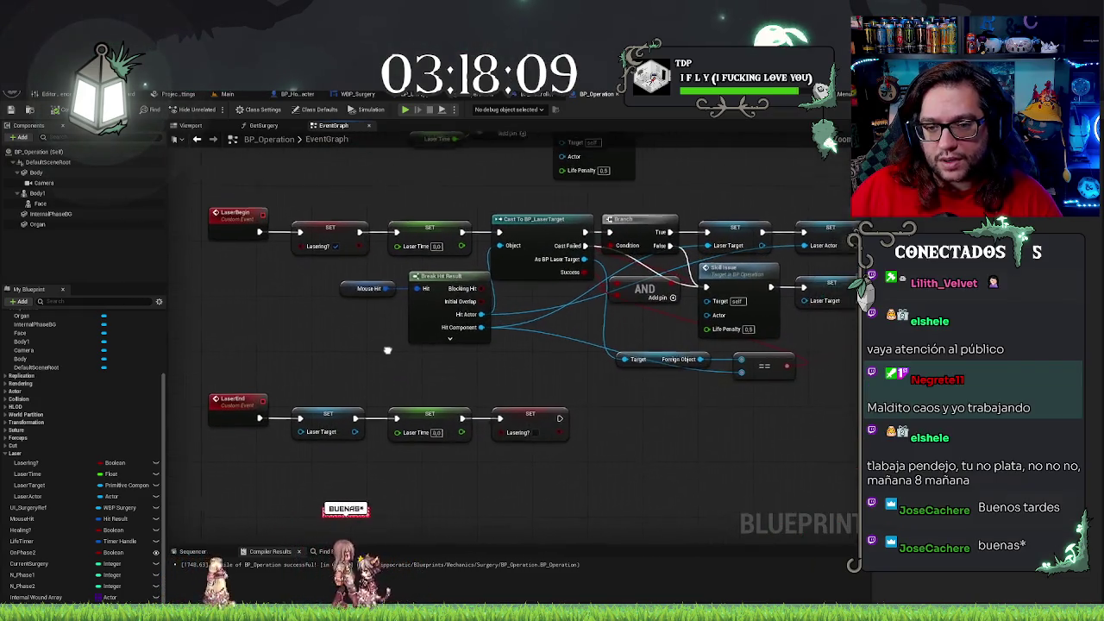
pyautogui.moveTo(767, 179)
pyautogui.mouseDown()
pyautogui.moveTo(787, 245)
pyautogui.moveTo(715, 434)
pyautogui.mouseUp()
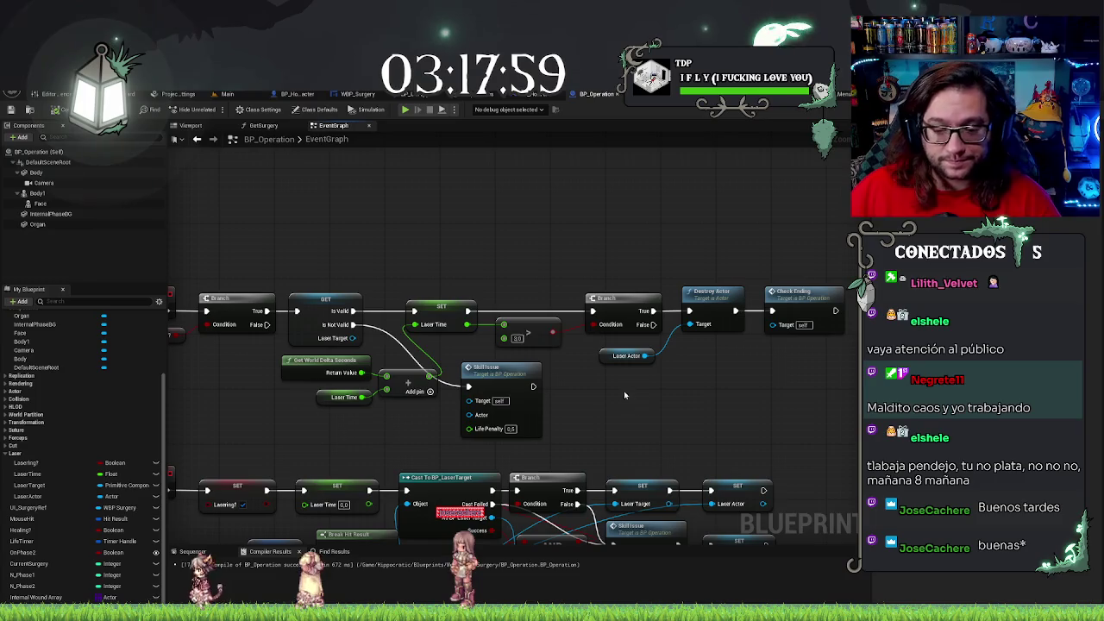
pyautogui.scroll(-3, 624, 391)
pyautogui.moveTo(309, 419); pyautogui.dragTo(671, 512)
pyautogui.press('Down')
pyautogui.press('Down')
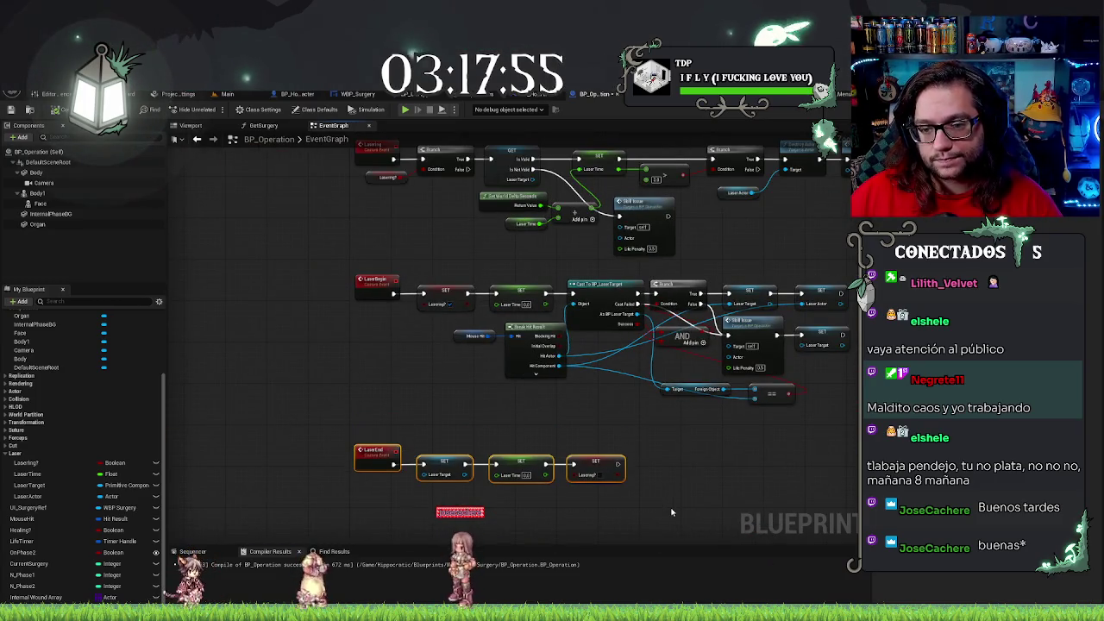
pyautogui.press('Down')
pyautogui.press('Down')
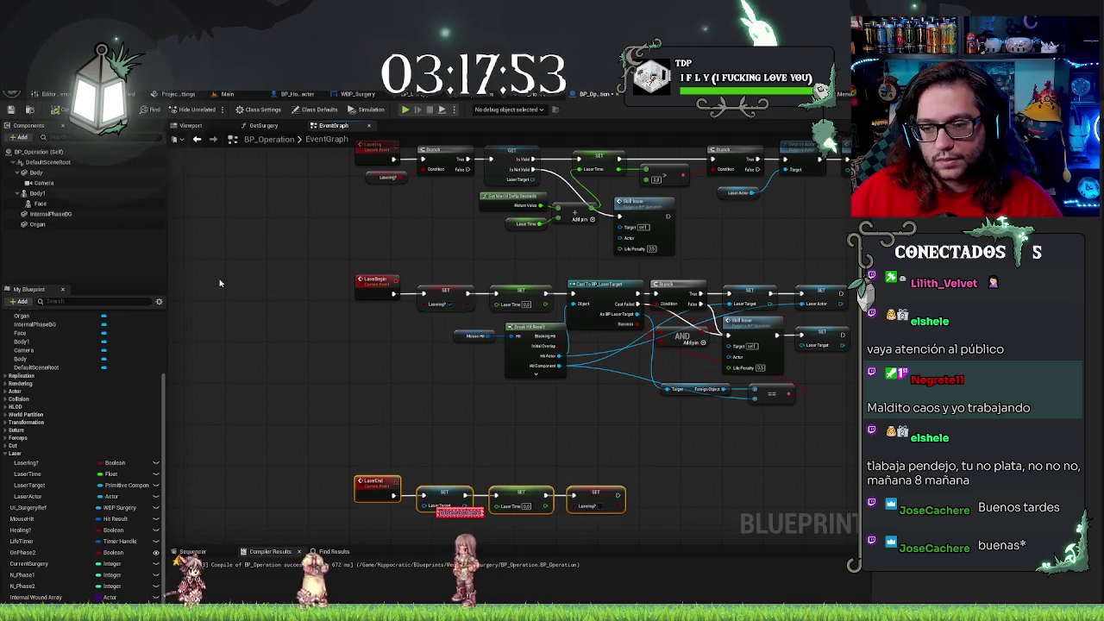
# Nudge the LaserBegin row down one step, then select the Mouse Hit and hit-result nodes
pyautogui.moveTo(303, 287); pyautogui.dragTo(836, 420)
pyautogui.press('Down')
pyautogui.press('Down')
pyautogui.press('Down')
pyautogui.press('Down')
pyautogui.press('Down')
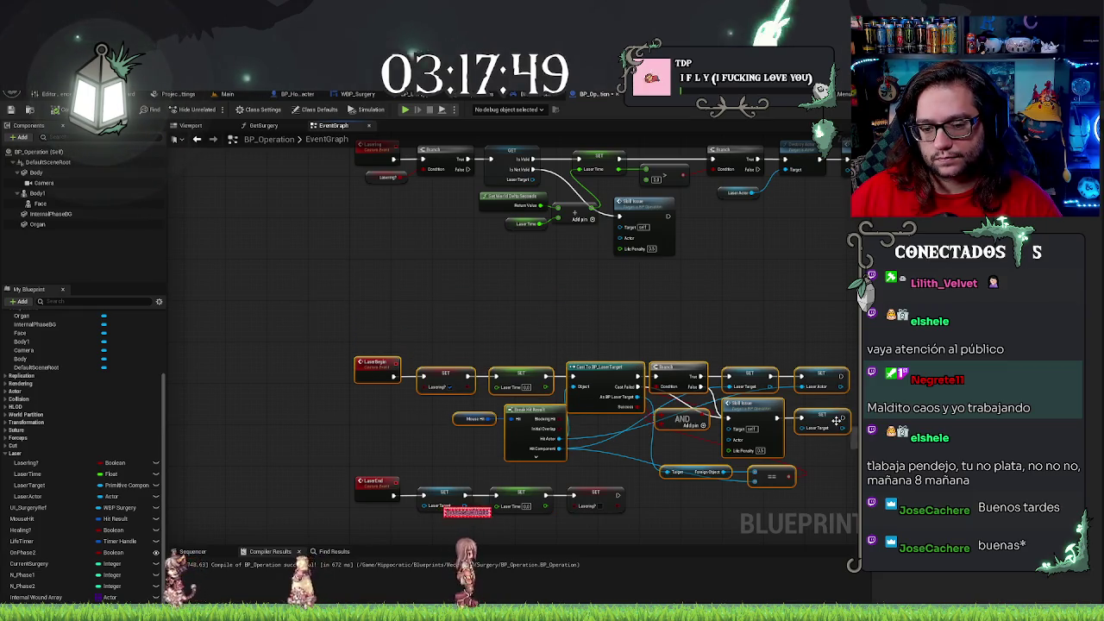
pyautogui.click(835, 422)
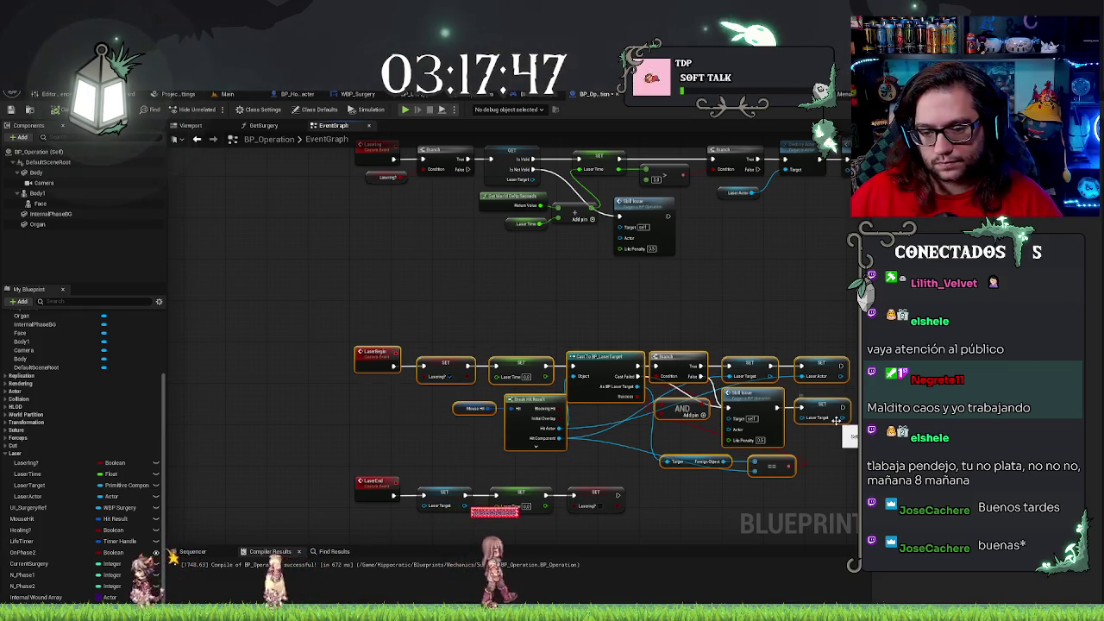
pyautogui.moveTo(733, 301); pyautogui.dragTo(691, 296)
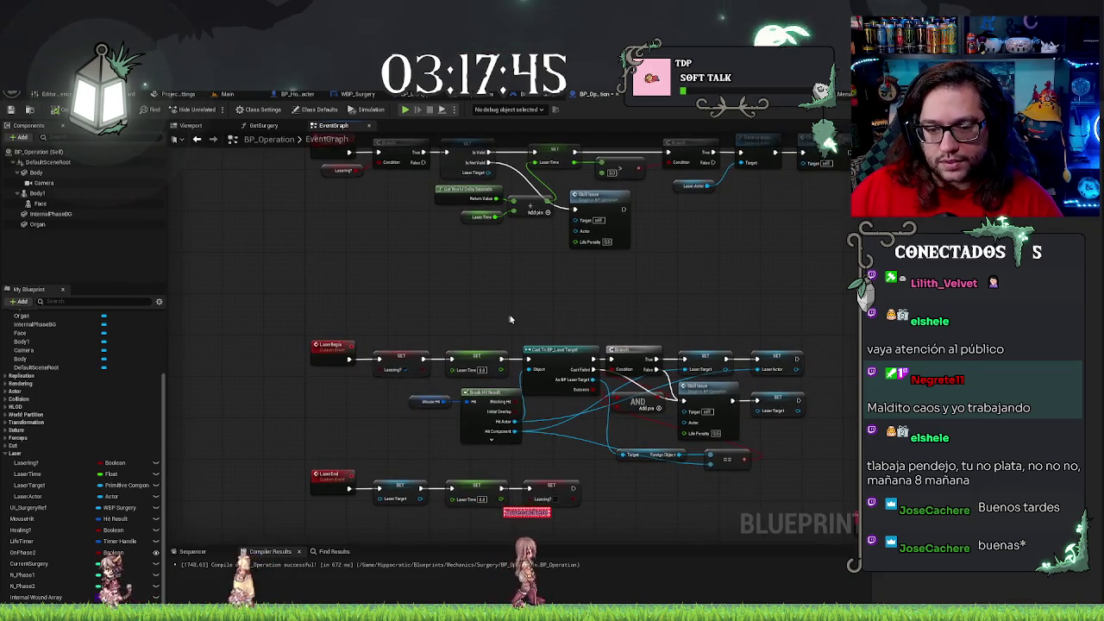
pyautogui.moveTo(536, 316); pyautogui.dragTo(535, 264)
pyautogui.scroll(1, 535, 264)
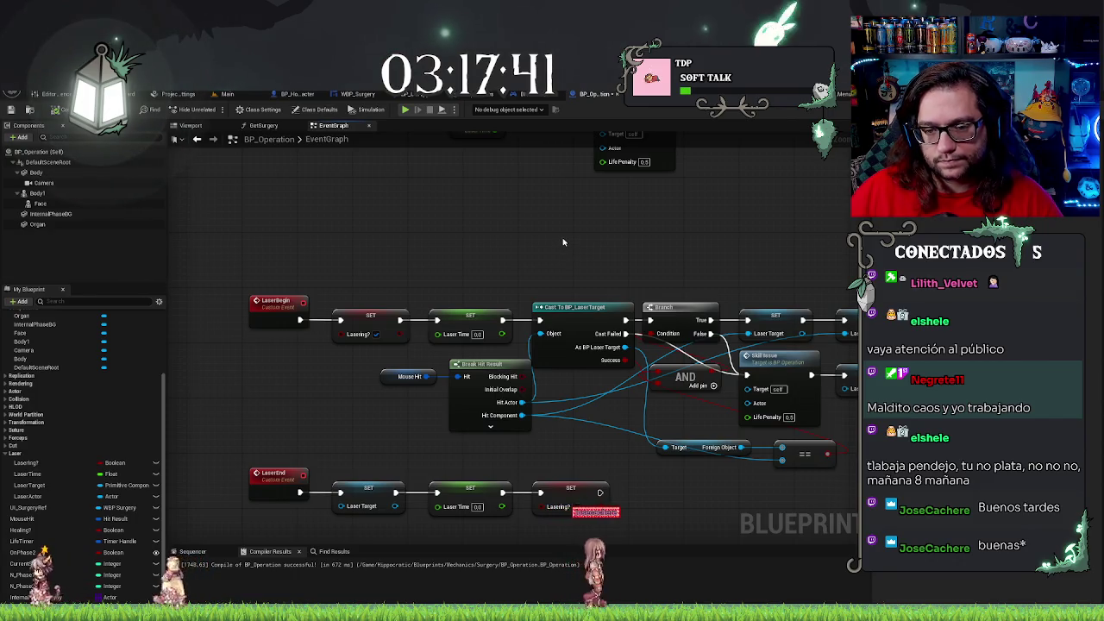
pyautogui.moveTo(372, 435); pyautogui.dragTo(534, 355)
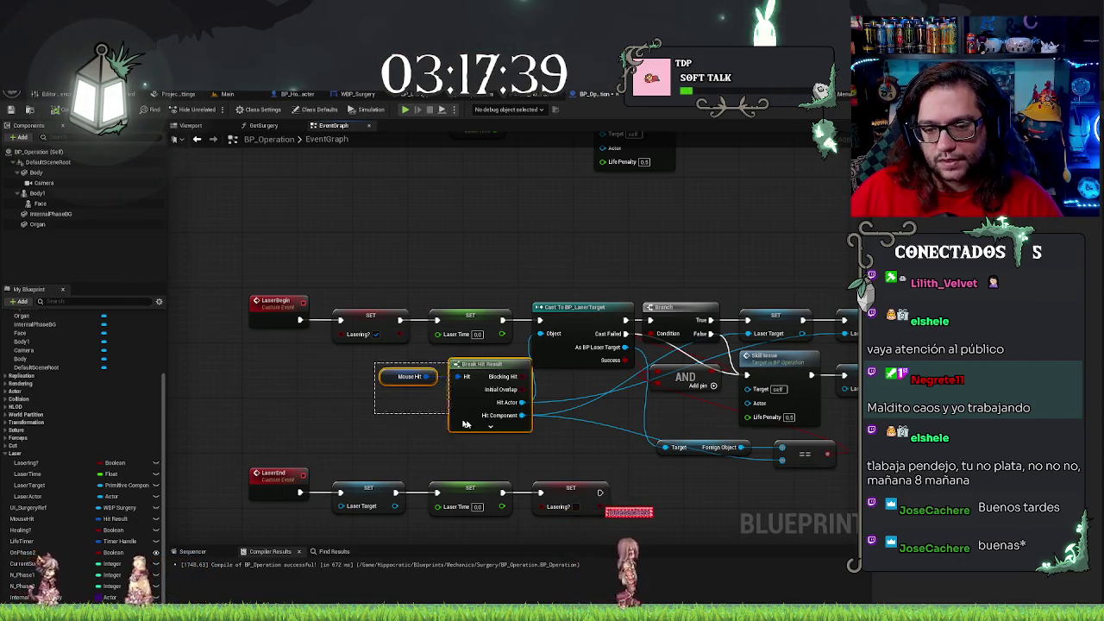
# Select the Mouse Hit, Break Hit Result, Cast To BP_LaserTarget and target nodes, then frame both laser chains
pyautogui.moveTo(736, 313); pyautogui.dragTo(629, 293)
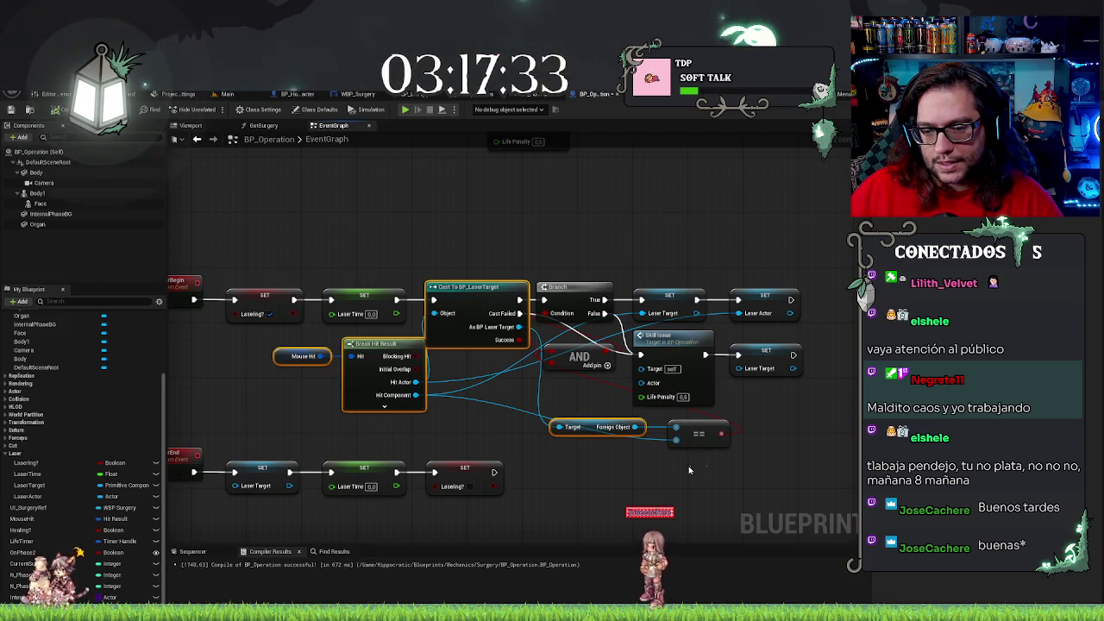
pyautogui.moveTo(559, 412)
pyautogui.mouseDown()
pyautogui.moveTo(611, 264)
pyautogui.moveTo(463, 285)
pyautogui.mouseUp()
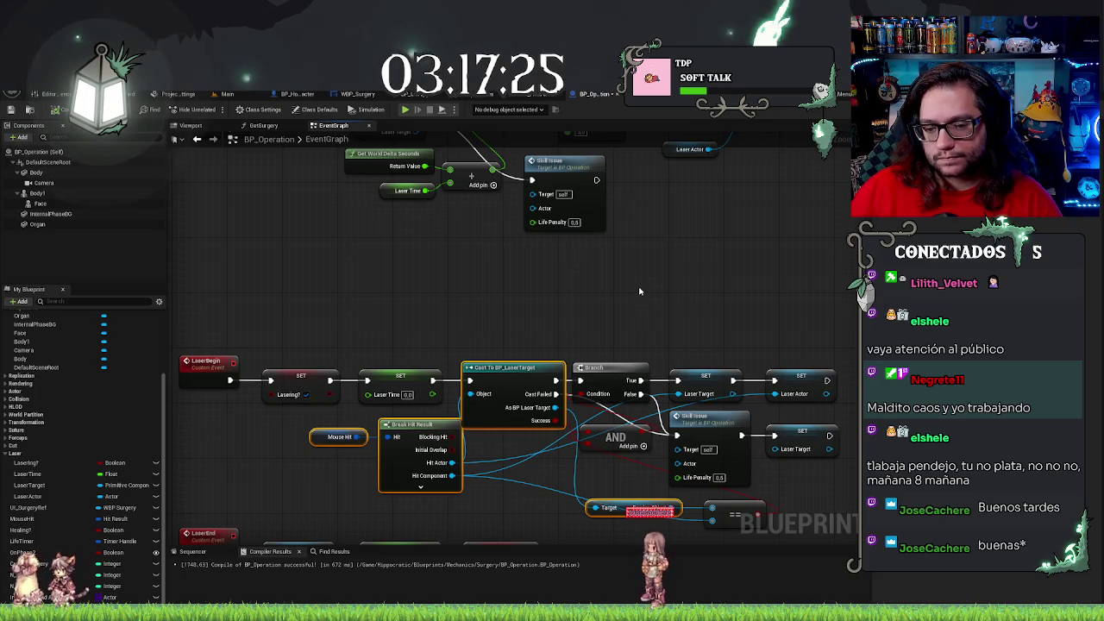
pyautogui.click(764, 252)
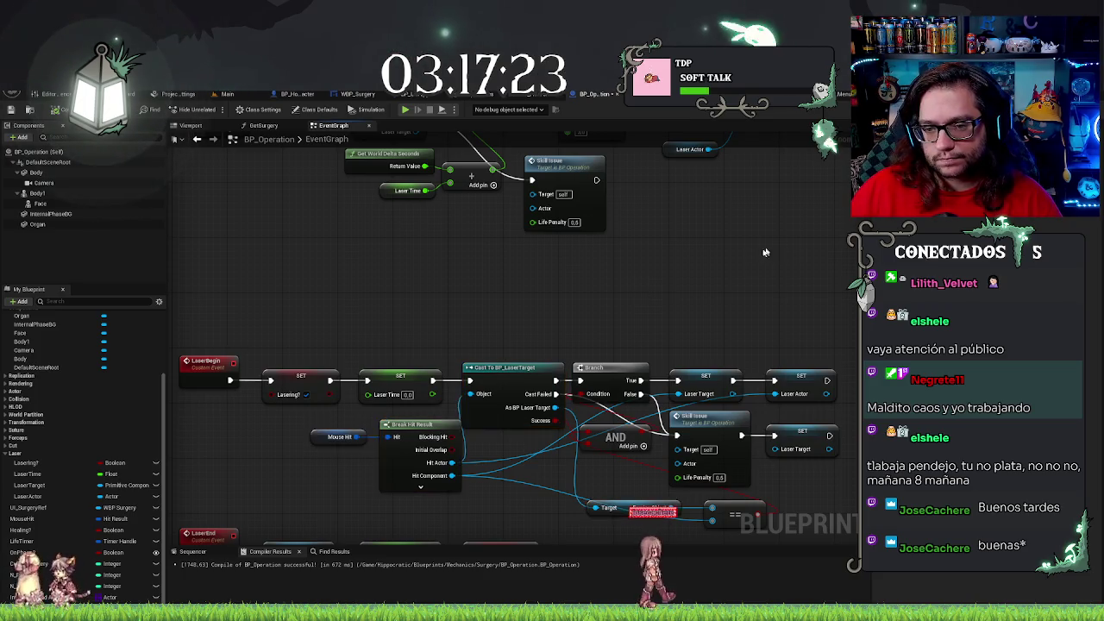
pyautogui.scroll(-3, 505, 300)
pyautogui.moveTo(311, 254); pyautogui.dragTo(681, 343)
pyautogui.moveTo(565, 368); pyautogui.dragTo(584, 427)
pyautogui.moveTo(529, 360)
pyautogui.mouseDown()
pyautogui.moveTo(655, 359)
pyautogui.moveTo(656, 467)
pyautogui.moveTo(669, 421)
pyautogui.moveTo(280, 371)
pyautogui.mouseUp()
pyautogui.scroll(-2, 647, 227)
pyautogui.moveTo(673, 271); pyautogui.dragTo(506, 347)
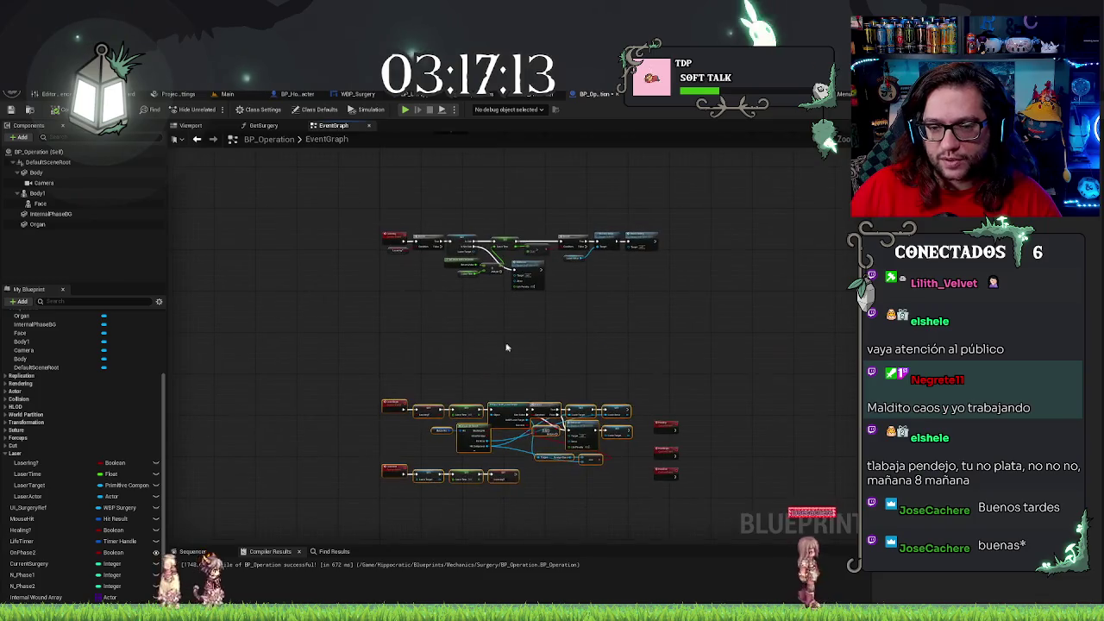
# Paste the copied hit-test nodes beneath the Lasering row and shift them slightly right
pyautogui.hotkey('ctrl', 'v')
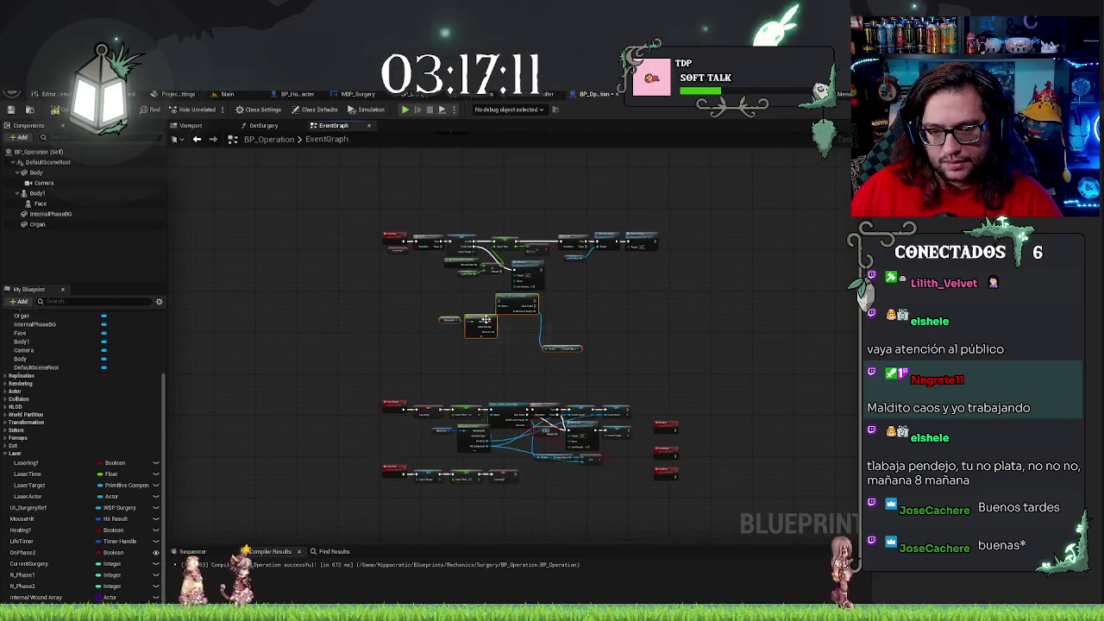
pyautogui.moveTo(524, 325); pyautogui.dragTo(593, 325)
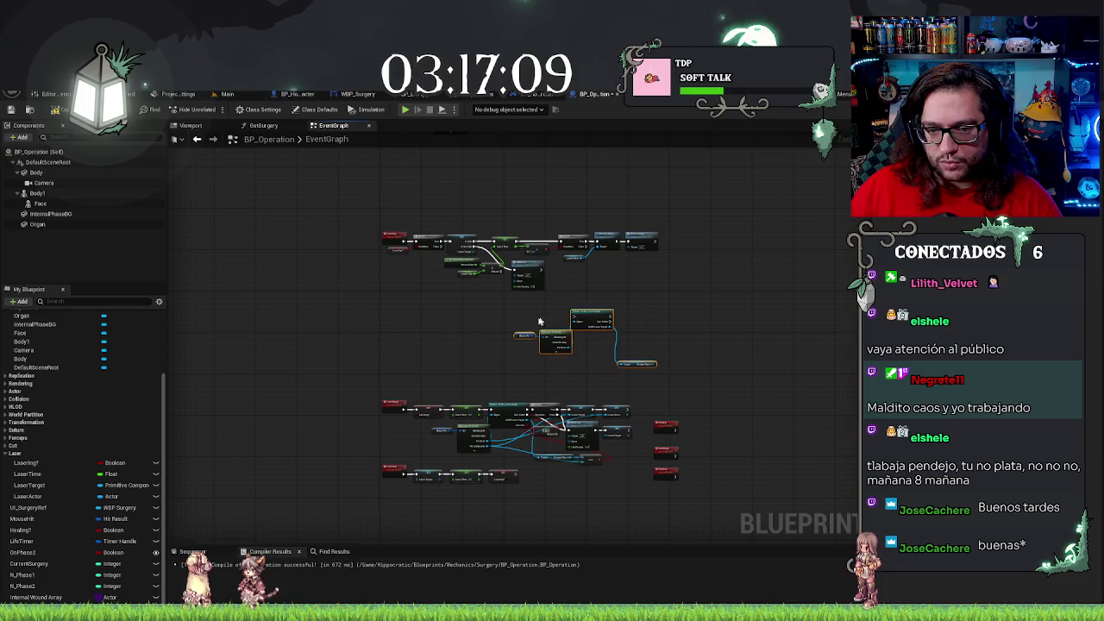
pyautogui.scroll(4, 501, 310)
pyautogui.moveTo(501, 309); pyautogui.dragTo(402, 421)
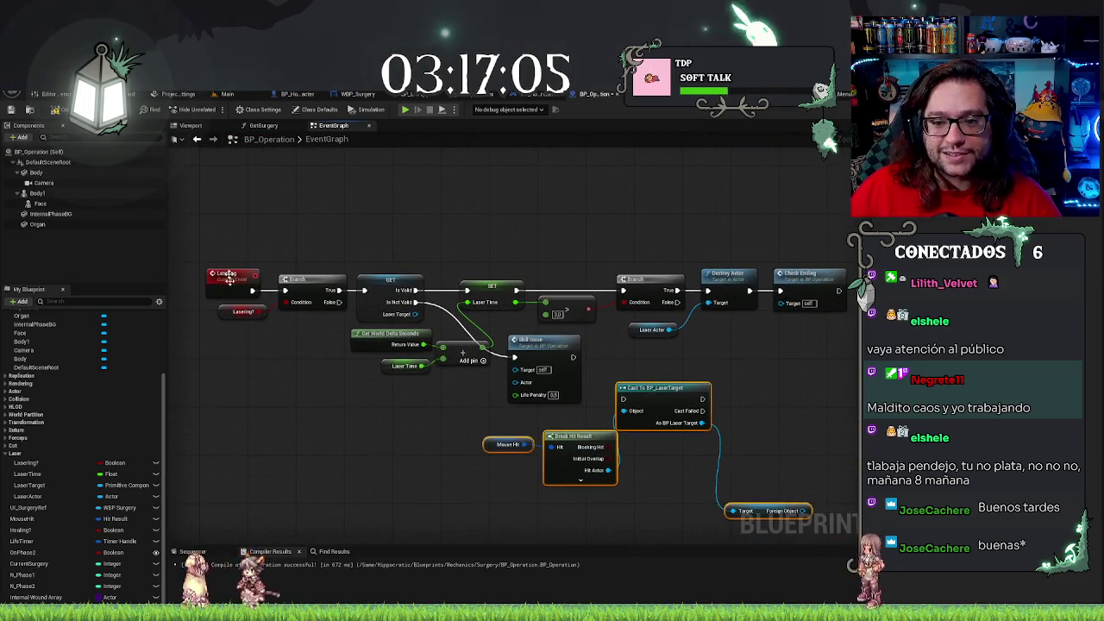
# Move the pasted hit-test nodes down and left below the Lasering row
pyautogui.moveTo(500, 249); pyautogui.dragTo(523, 202)
pyautogui.moveTo(694, 357); pyautogui.dragTo(520, 407)
pyautogui.moveTo(661, 422)
pyautogui.mouseDown()
pyautogui.moveTo(731, 354)
pyautogui.moveTo(720, 415)
pyautogui.moveTo(496, 379)
pyautogui.moveTo(639, 321)
pyautogui.mouseUp()
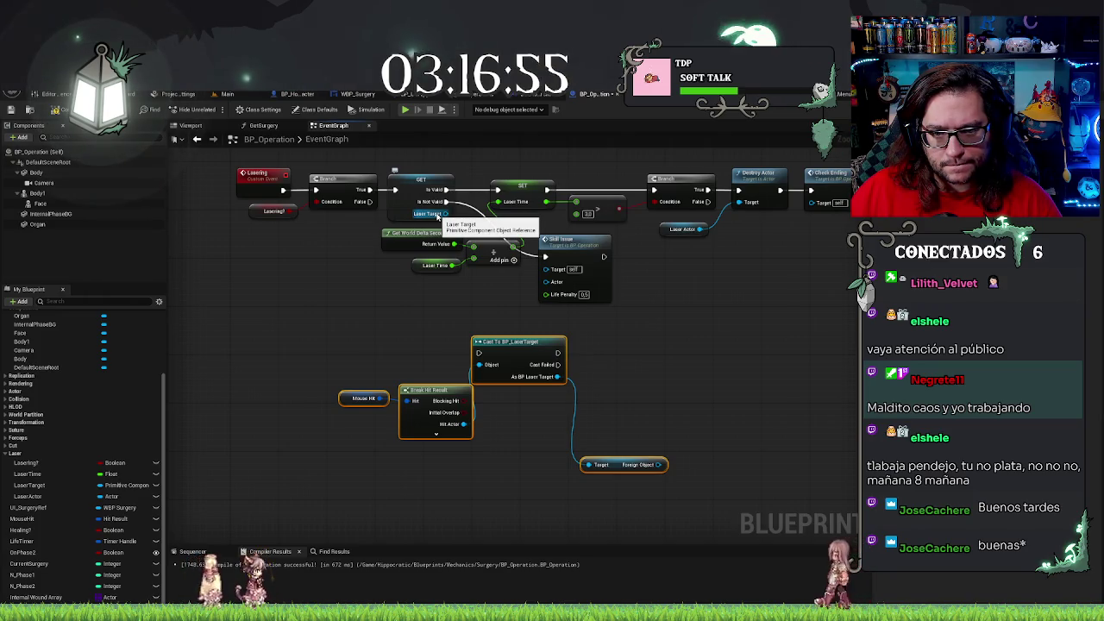
# Add an Equal (==) node from Laser Target and wire Foreign Object into it
pyautogui.moveTo(438, 216); pyautogui.dragTo(612, 388)
pyautogui.write('equ')
pyautogui.press('Return')
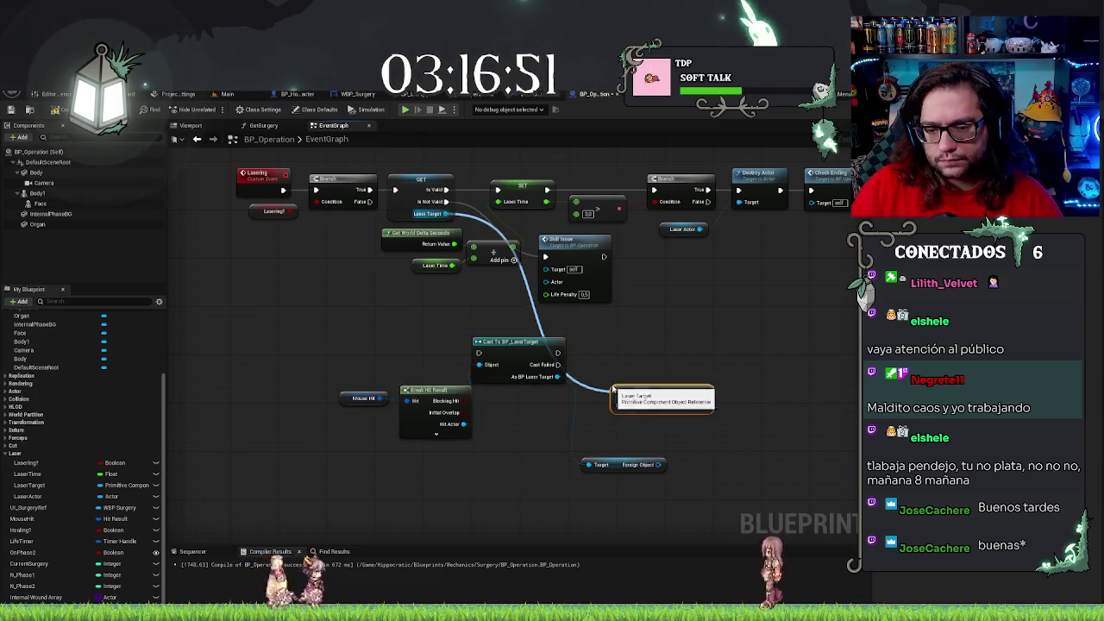
pyautogui.moveTo(659, 463)
pyautogui.mouseDown()
pyautogui.moveTo(595, 457)
pyautogui.moveTo(660, 476)
pyautogui.moveTo(614, 417)
pyautogui.moveTo(617, 404)
pyautogui.mouseUp()
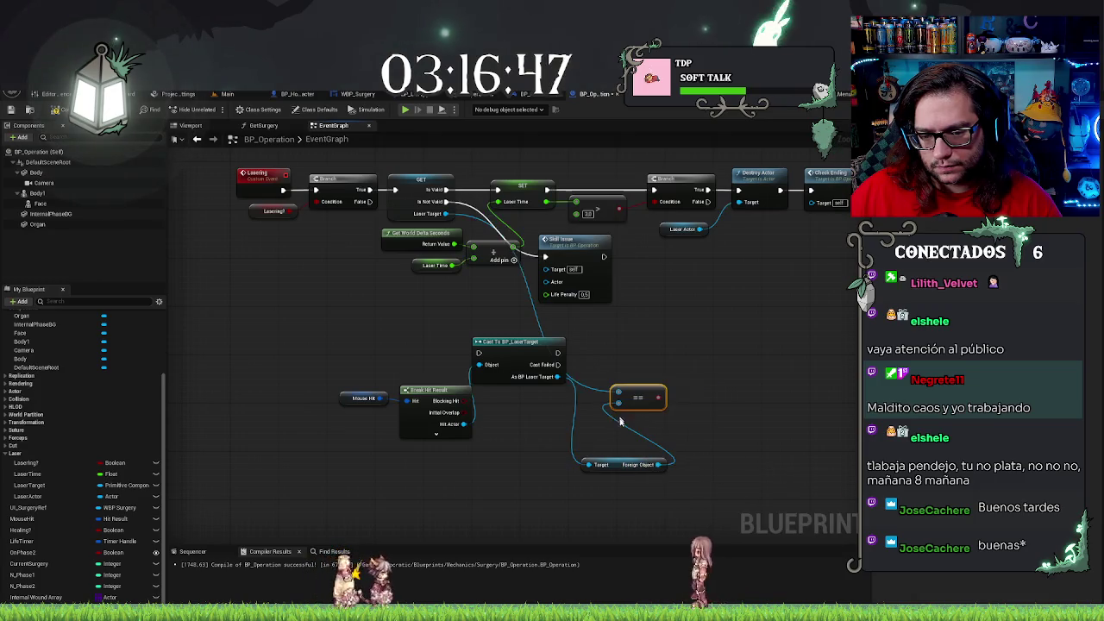
pyautogui.moveTo(622, 464)
pyautogui.mouseDown()
pyautogui.moveTo(541, 416)
pyautogui.moveTo(548, 404)
pyautogui.mouseUp()
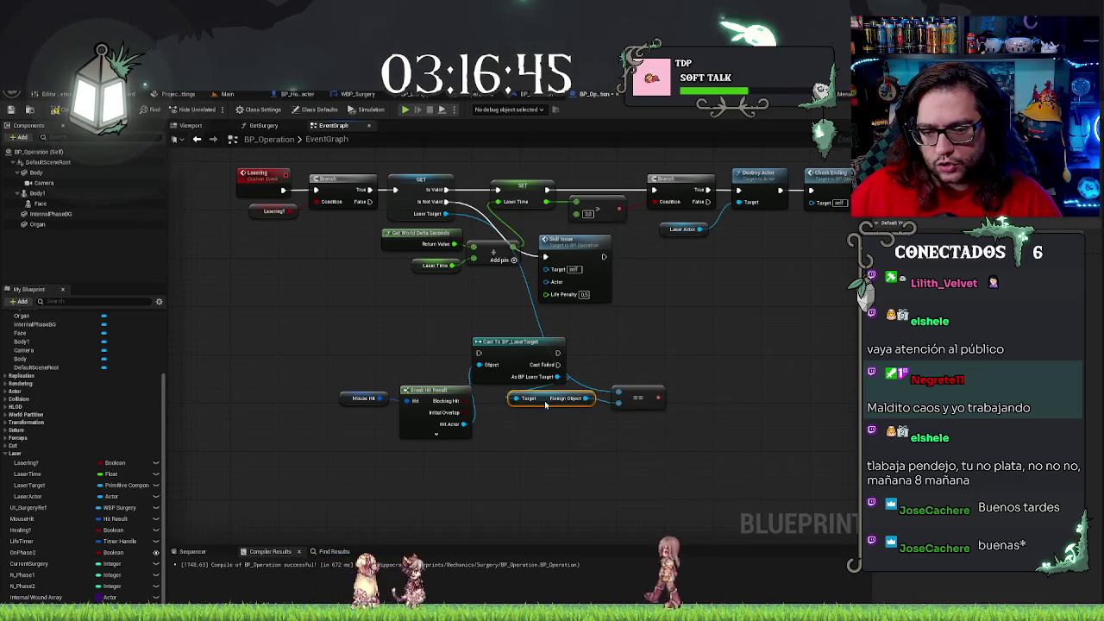
pyautogui.click(601, 443)
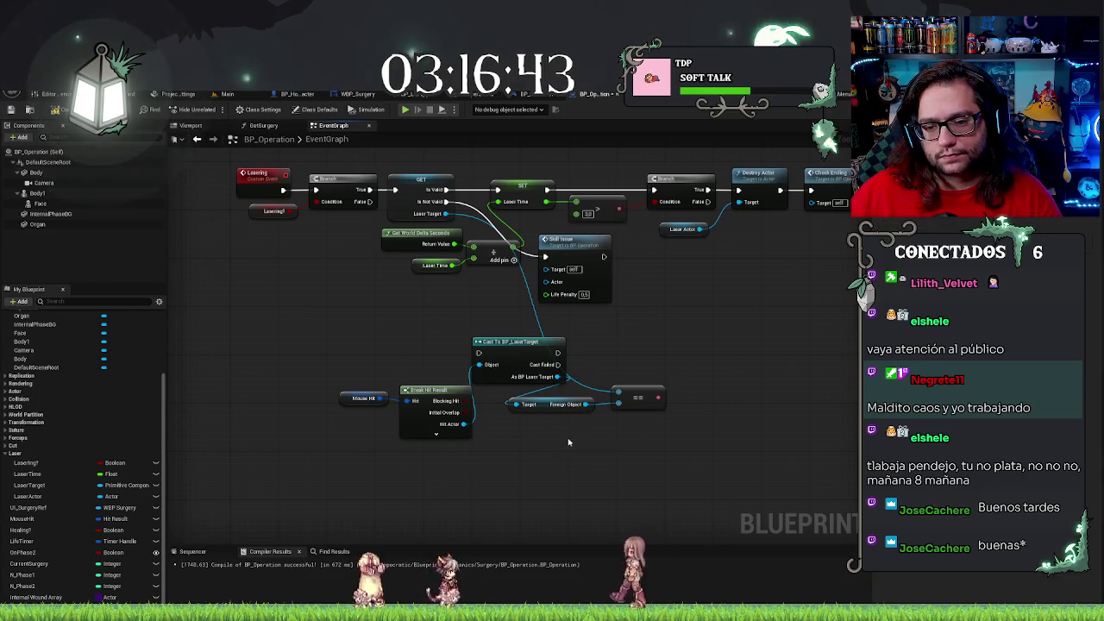
pyautogui.moveTo(574, 441)
pyautogui.mouseDown()
pyautogui.moveTo(635, 394)
pyautogui.moveTo(674, 411)
pyautogui.mouseUp()
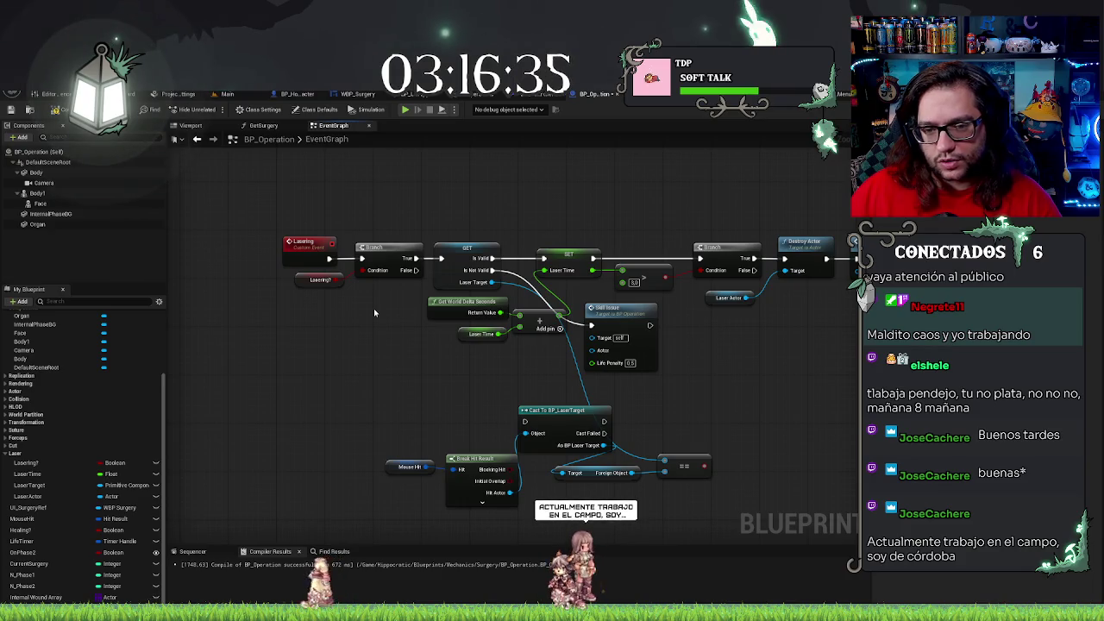
# Move the Laser Time SET, delta-seconds and Skill Issue nodes further right
pyautogui.moveTo(401, 302); pyautogui.dragTo(661, 375)
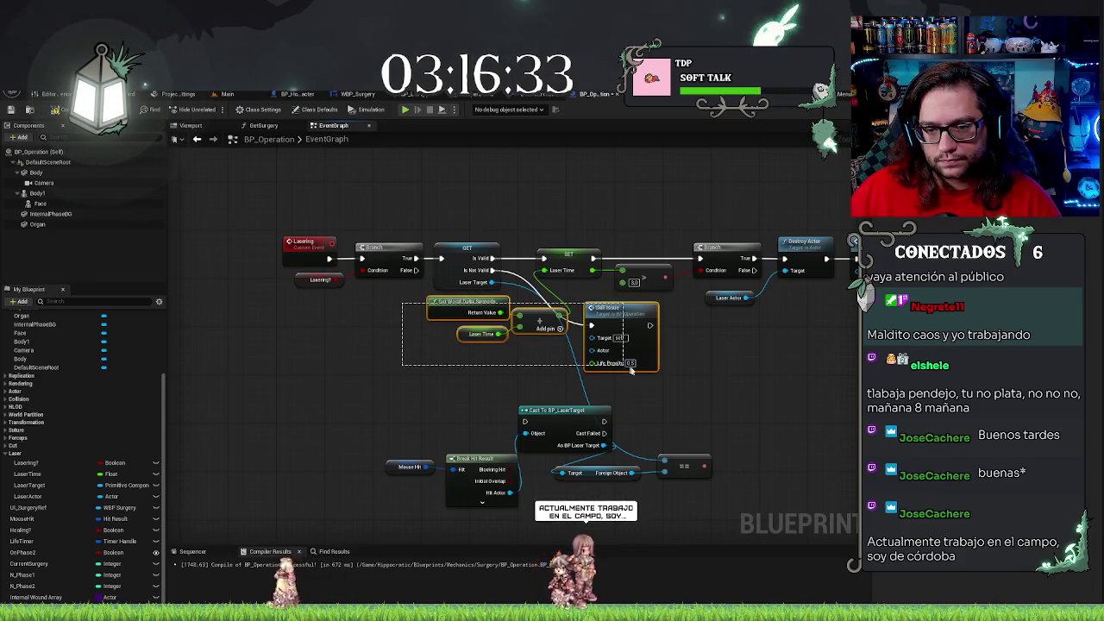
pyautogui.moveTo(594, 257); pyautogui.dragTo(759, 302)
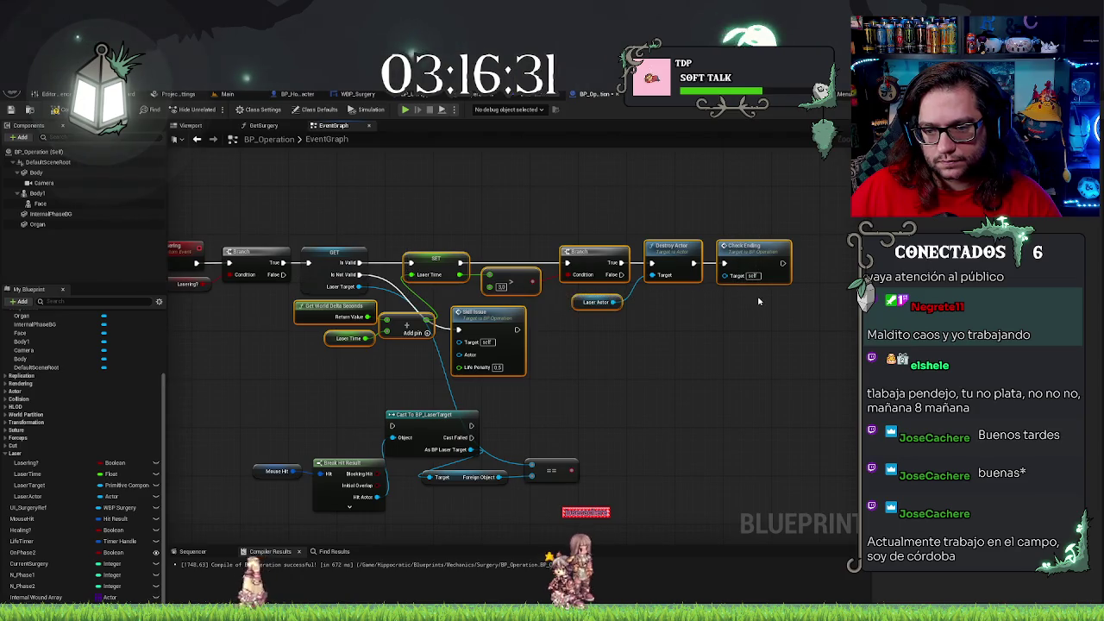
pyautogui.moveTo(578, 302); pyautogui.dragTo(758, 299)
# Move the lower cast and hit-result node group up beside the GET node
pyautogui.scroll(-4, 733, 349)
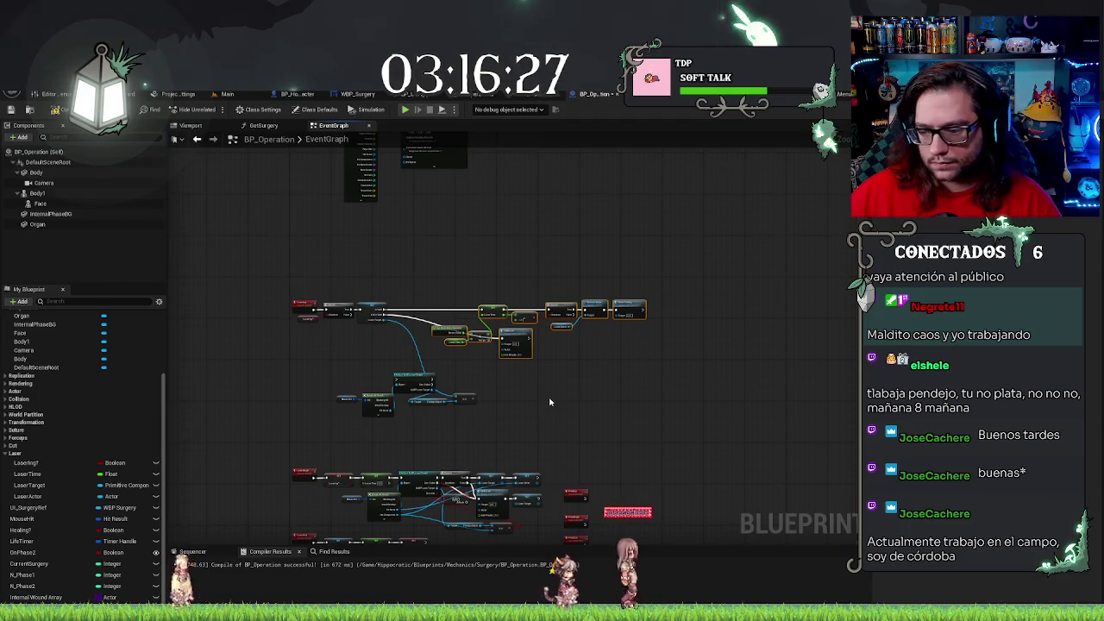
pyautogui.hotkey('ctrl', 'z')
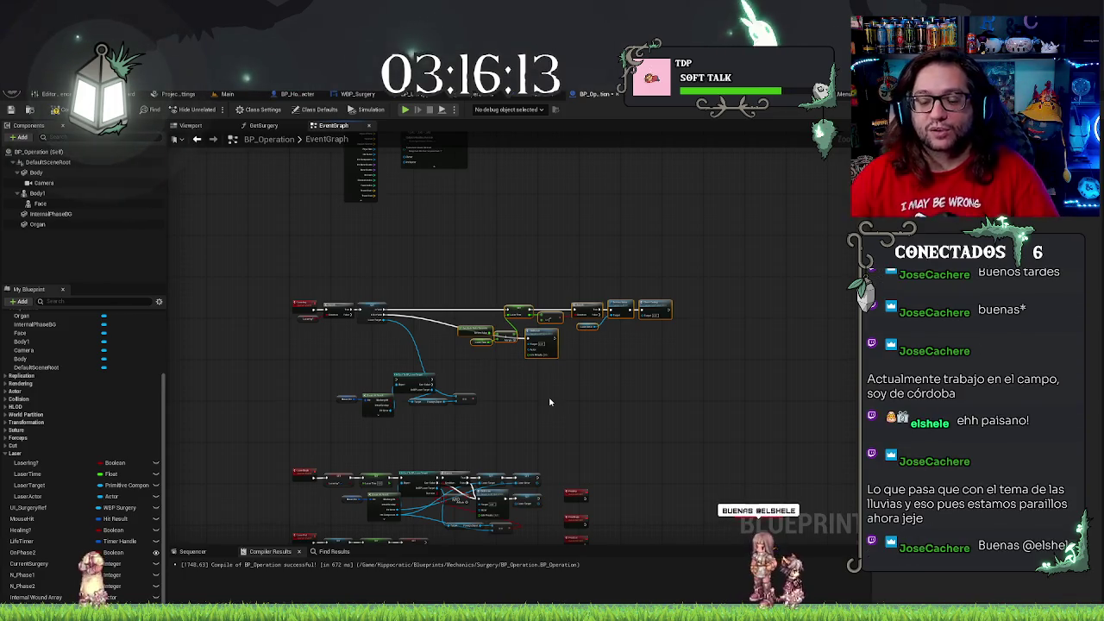
pyautogui.scroll(3, 550, 401)
pyautogui.moveTo(295, 364); pyautogui.dragTo(619, 472)
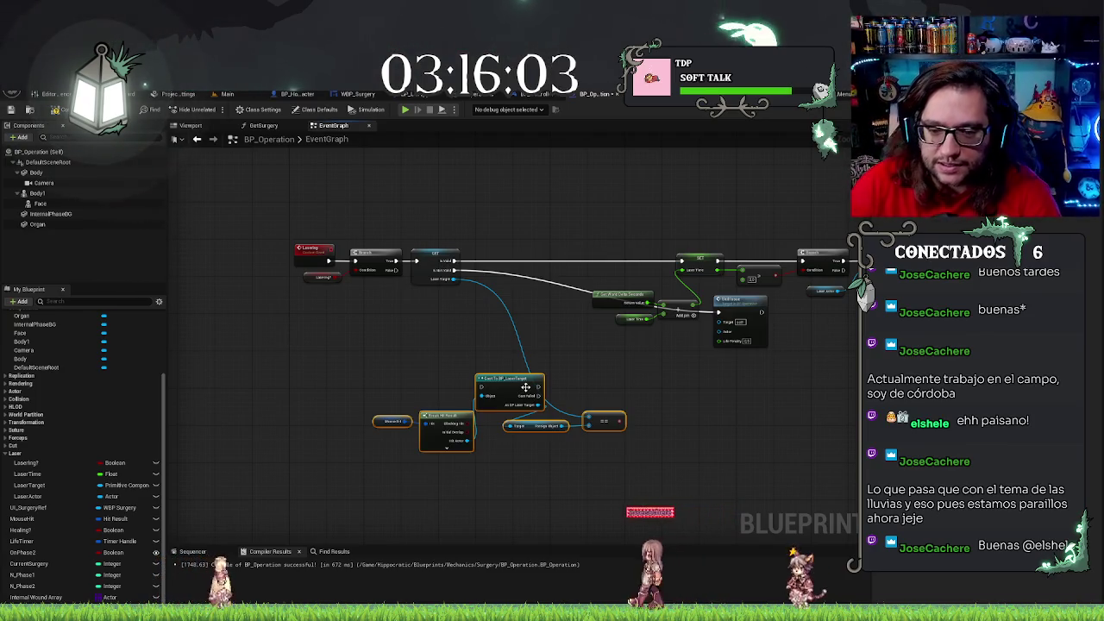
pyautogui.moveTo(517, 378)
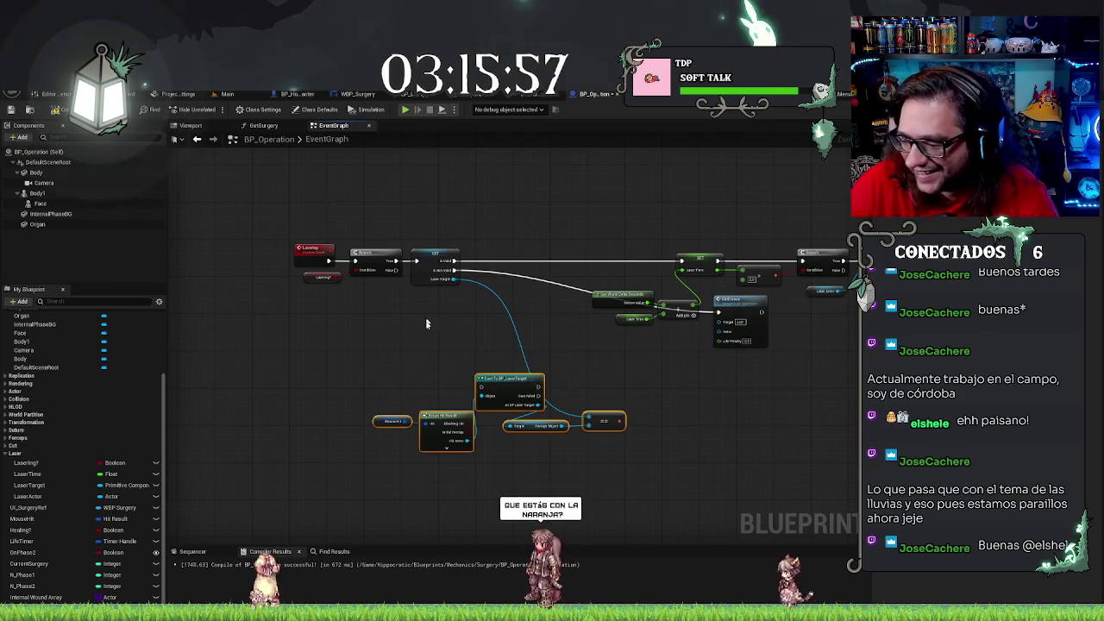
pyautogui.scroll(2, 444, 345)
pyautogui.moveTo(553, 449)
pyautogui.mouseDown()
pyautogui.moveTo(578, 302)
pyautogui.moveTo(569, 284)
pyautogui.moveTo(576, 270)
pyautogui.moveTo(595, 279)
pyautogui.mouseUp()
pyautogui.moveTo(735, 325)
pyautogui.mouseDown()
pyautogui.moveTo(651, 410)
pyautogui.moveTo(554, 364)
pyautogui.mouseUp()
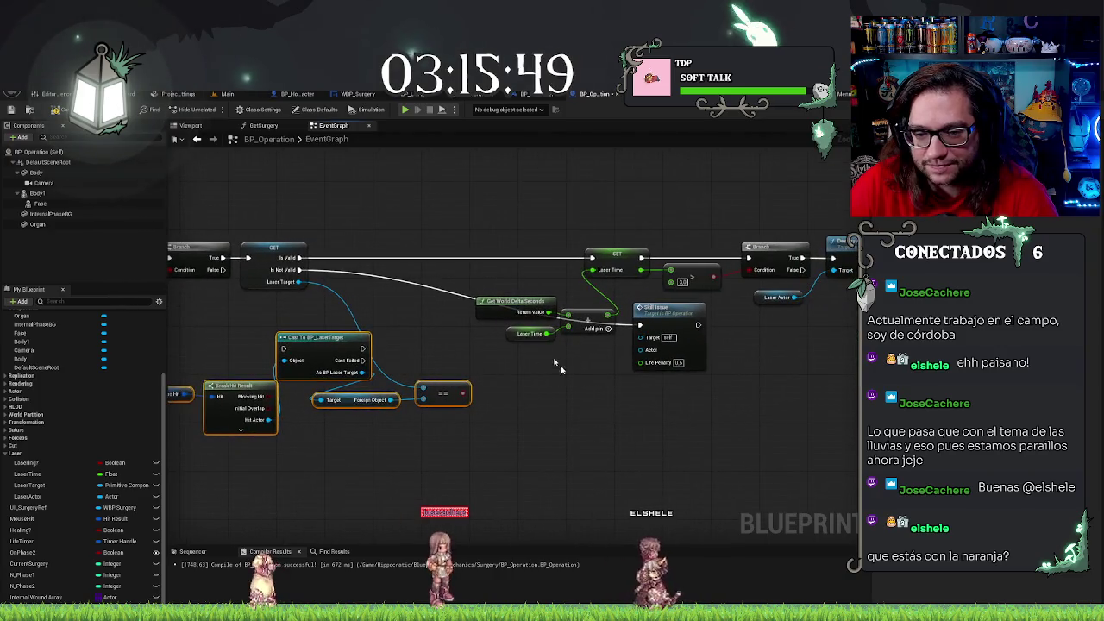
# Lower the delta-seconds nodes and slide the cast nodes into the main Lasering row
pyautogui.moveTo(474, 286)
pyautogui.mouseDown()
pyautogui.moveTo(619, 343)
pyautogui.moveTo(505, 459)
pyautogui.mouseUp()
pyautogui.moveTo(184, 345)
pyautogui.mouseDown()
pyautogui.moveTo(295, 345)
pyautogui.moveTo(528, 403)
pyautogui.mouseUp()
pyautogui.moveTo(425, 338)
pyautogui.mouseDown()
pyautogui.moveTo(492, 248)
pyautogui.moveTo(558, 337)
pyautogui.moveTo(595, 336)
pyautogui.mouseUp()
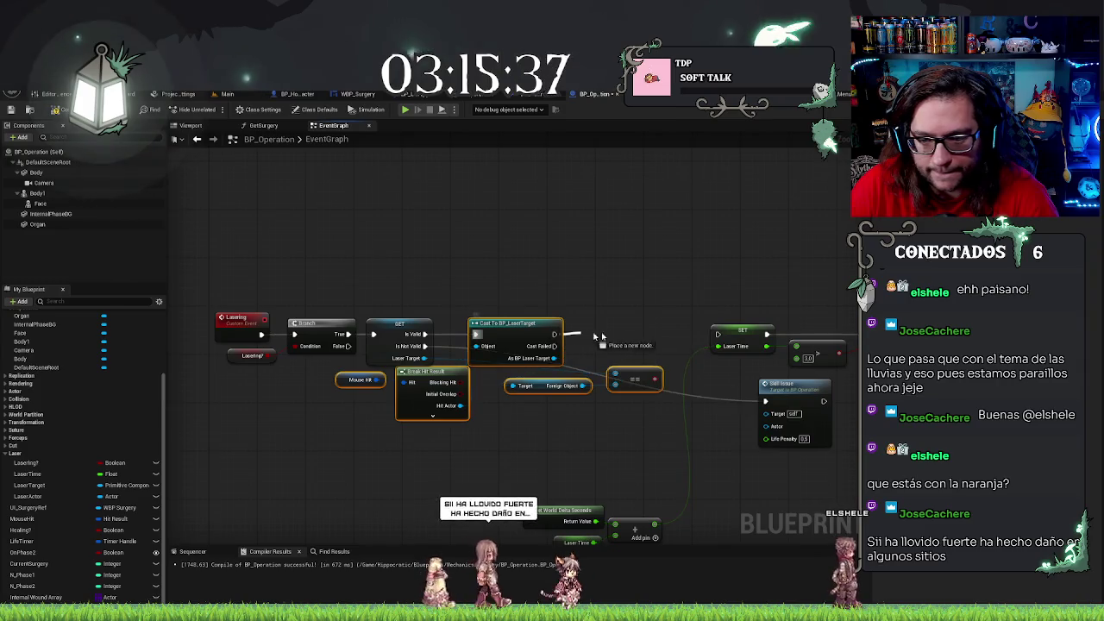
# Wire the cast's success into SET Laser Time and move Skill Issue below the cast
pyautogui.moveTo(710, 333); pyautogui.dragTo(715, 333)
pyautogui.scroll(1, 529, 416)
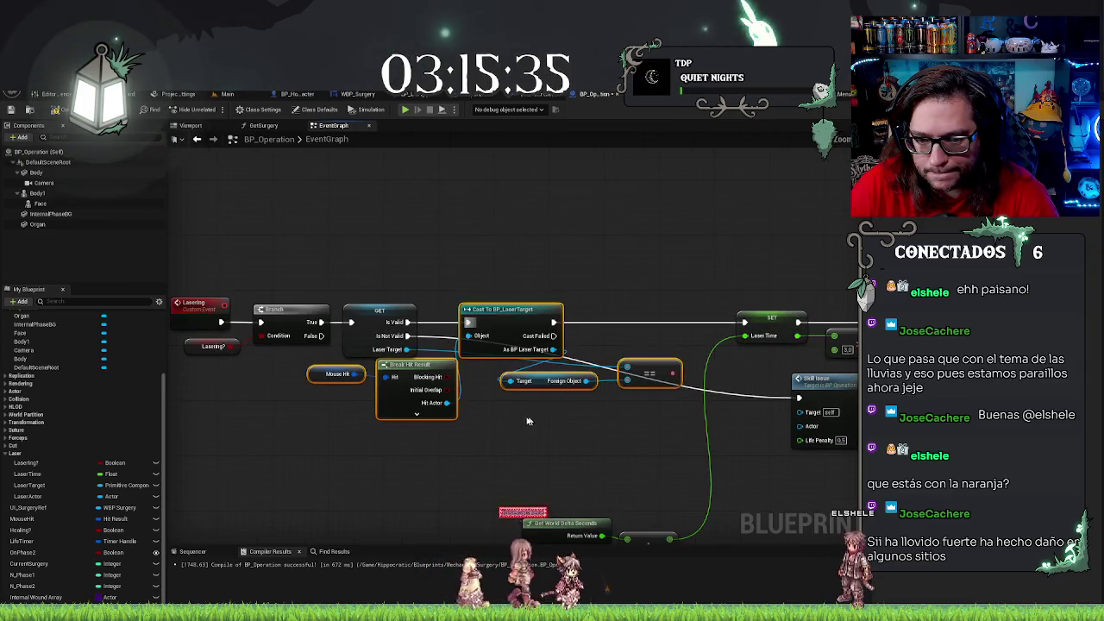
pyautogui.click(518, 424)
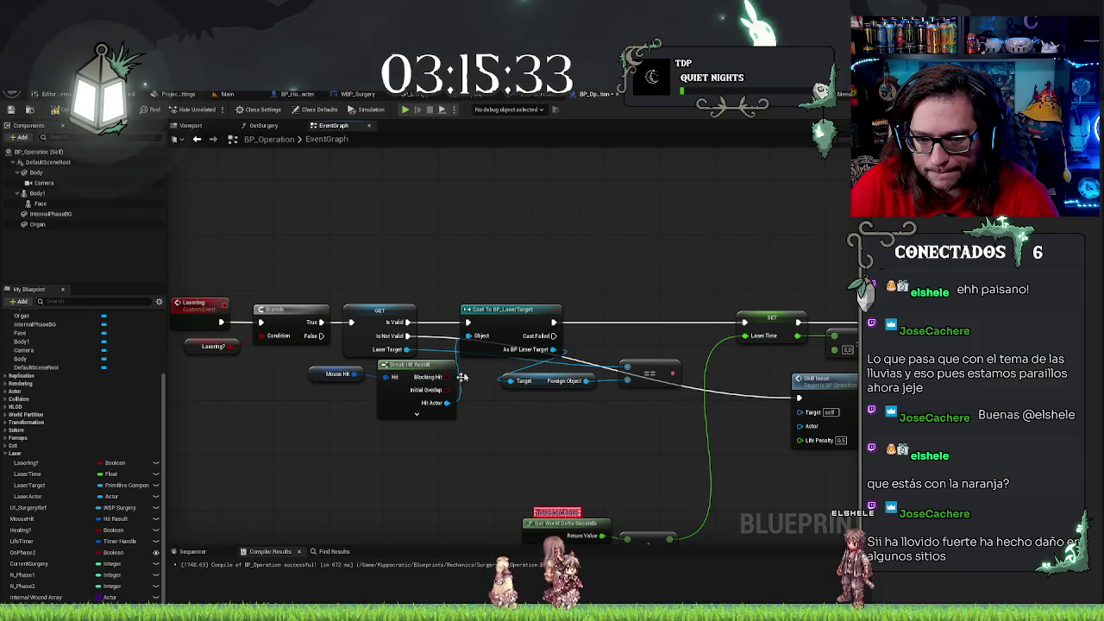
pyautogui.moveTo(626, 311)
pyautogui.mouseDown()
pyautogui.moveTo(402, 222)
pyautogui.moveTo(411, 256)
pyautogui.moveTo(359, 261)
pyautogui.moveTo(537, 276)
pyautogui.mouseUp()
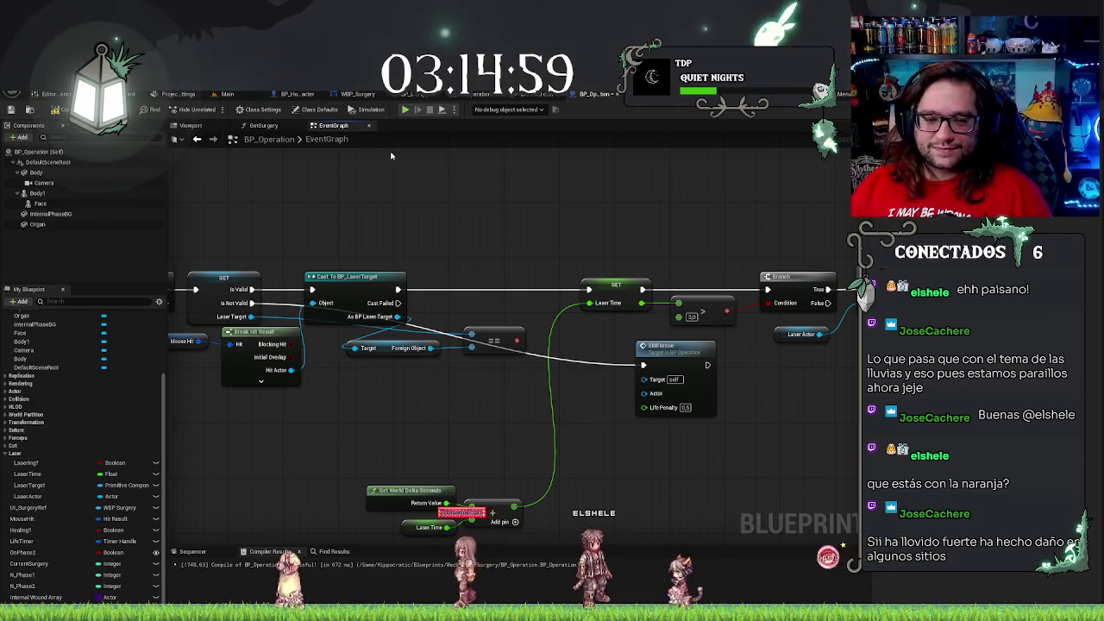
pyautogui.moveTo(432, 282)
pyautogui.mouseDown()
pyautogui.moveTo(644, 266)
pyautogui.moveTo(426, 289)
pyautogui.mouseUp()
pyautogui.moveTo(657, 361)
pyautogui.mouseDown()
pyautogui.moveTo(378, 395)
pyautogui.moveTo(391, 409)
pyautogui.moveTo(593, 379)
pyautogui.mouseUp()
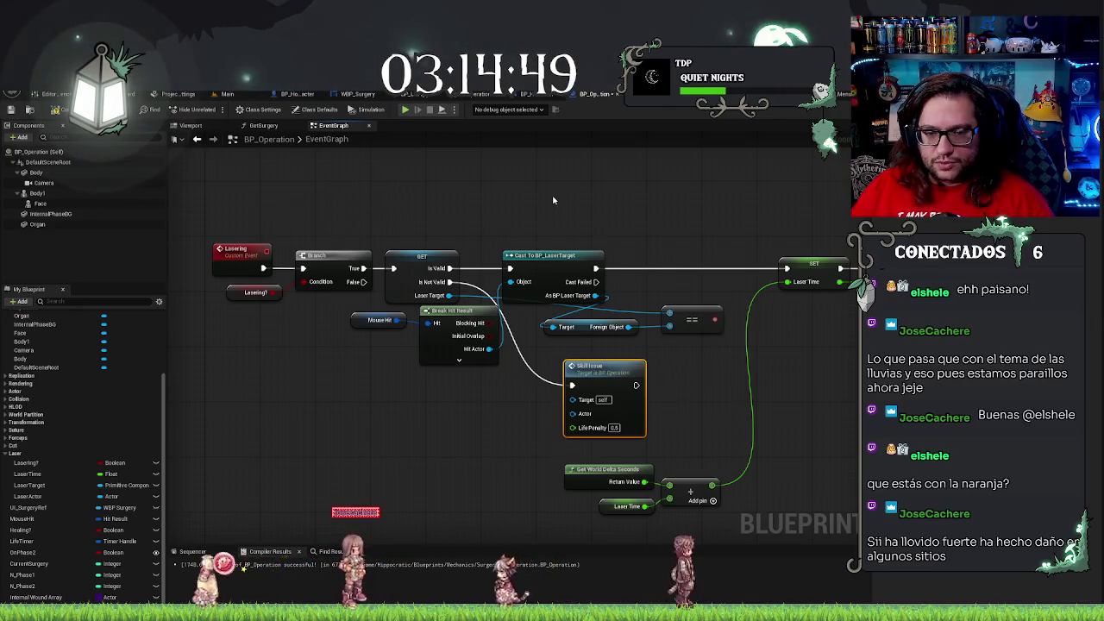
# Add a Laser Target SET fed by Cast Failed and start a Branch from the comparison
pyautogui.moveTo(545, 245); pyautogui.dragTo(470, 251)
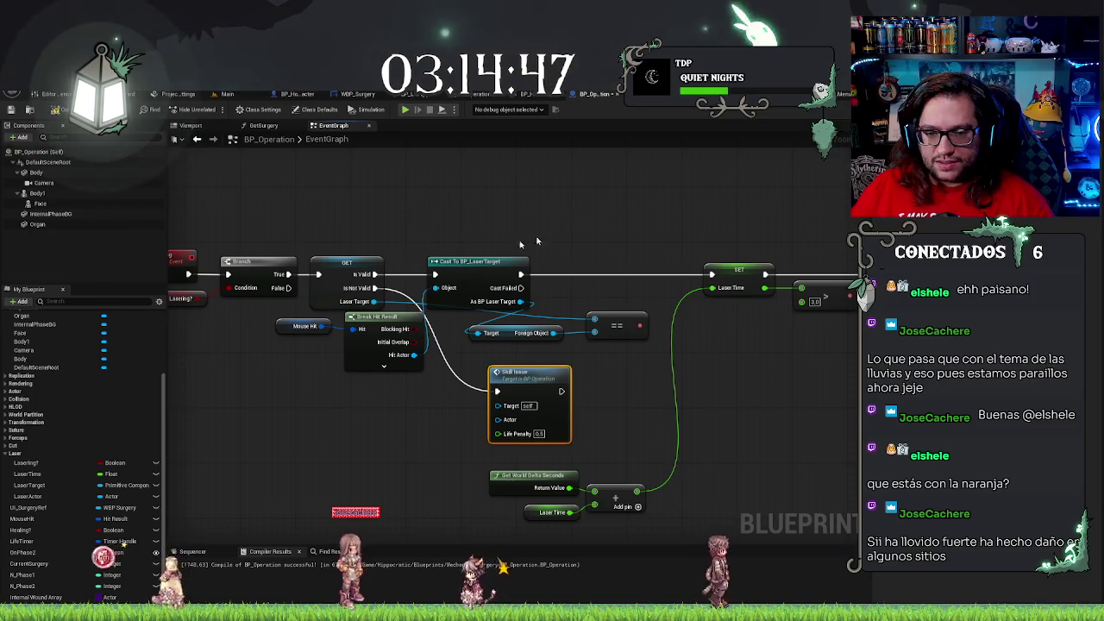
pyautogui.moveTo(536, 288); pyautogui.dragTo(492, 289)
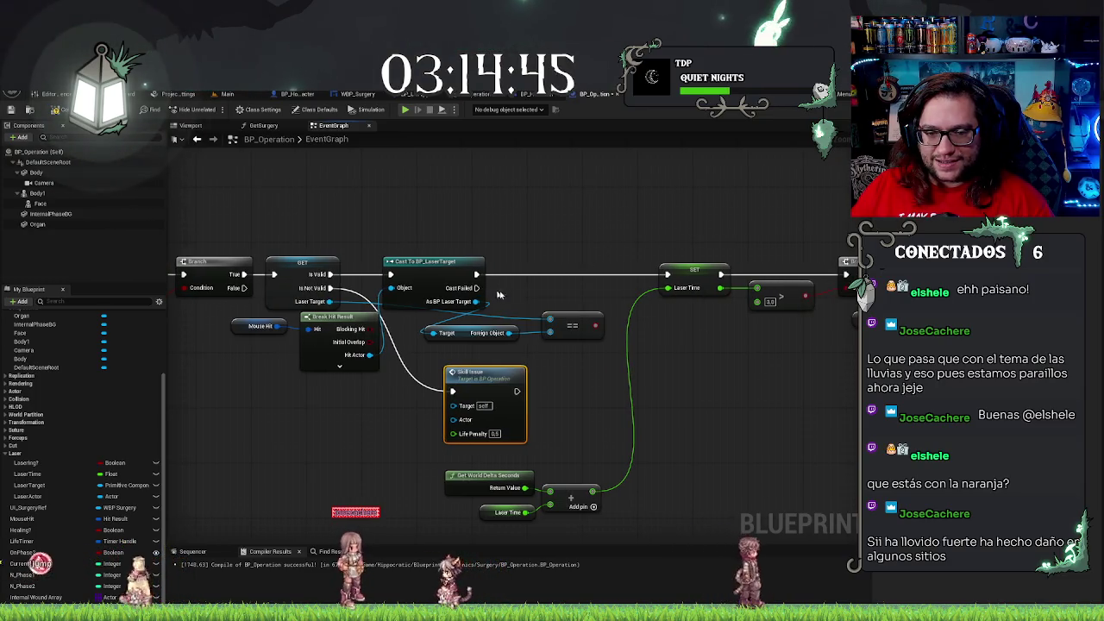
pyautogui.moveTo(693, 331); pyautogui.dragTo(290, 316)
pyautogui.moveTo(527, 224)
pyautogui.mouseDown()
pyautogui.moveTo(665, 388)
pyautogui.moveTo(761, 247)
pyautogui.moveTo(664, 237)
pyautogui.mouseUp()
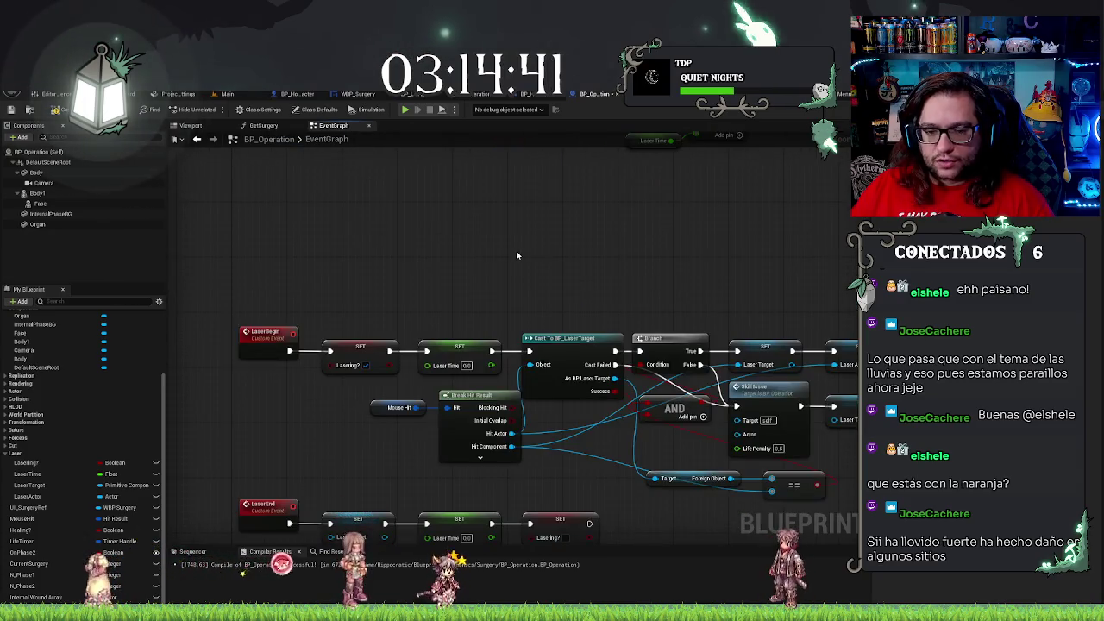
pyautogui.moveTo(516, 255); pyautogui.dragTo(325, 259)
pyautogui.moveTo(616, 236); pyautogui.dragTo(644, 421)
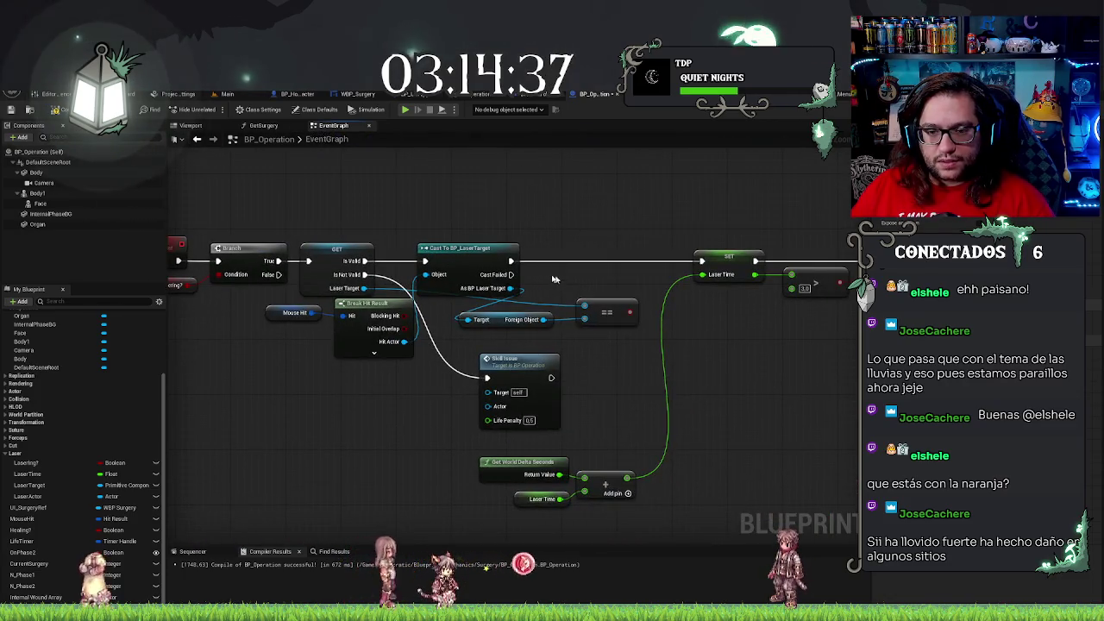
pyautogui.hotkey('ctrl', 'v')
pyautogui.moveTo(511, 275)
pyautogui.mouseDown()
pyautogui.moveTo(591, 366)
pyautogui.moveTo(708, 357)
pyautogui.mouseUp()
pyautogui.moveTo(632, 312)
pyautogui.mouseDown()
pyautogui.moveTo(600, 281)
pyautogui.moveTo(624, 249)
pyautogui.moveTo(610, 250)
pyautogui.moveTo(682, 363)
pyautogui.moveTo(707, 331)
pyautogui.moveTo(701, 352)
pyautogui.mouseUp()
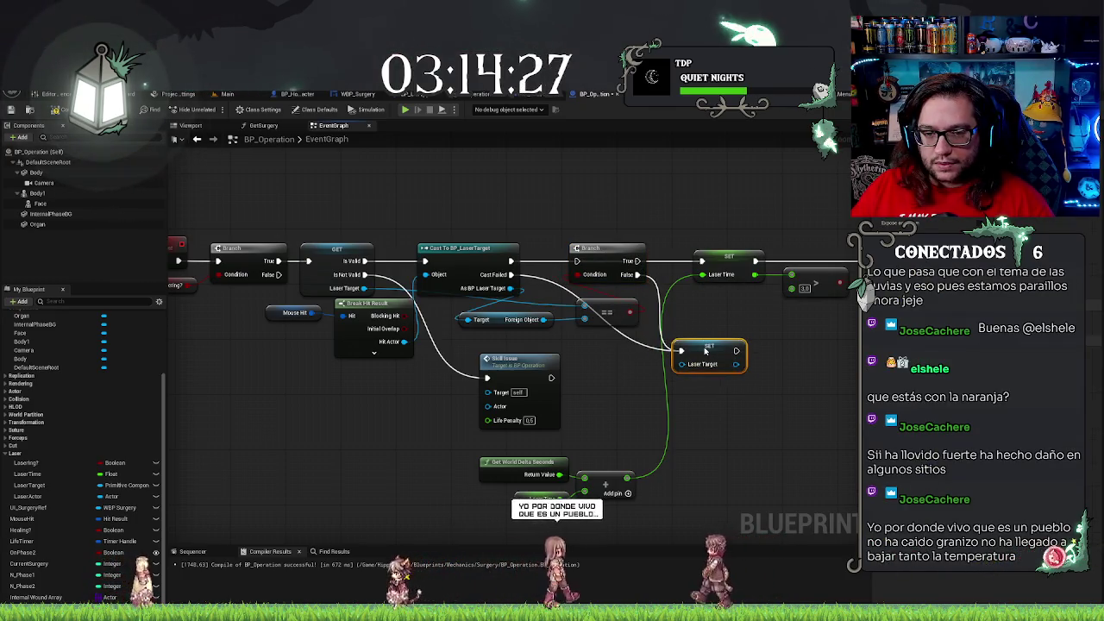
# Slide the Foreign Object and == nodes left beneath the Cast To BP_LaserTarget node
pyautogui.moveTo(589, 348); pyautogui.dragTo(483, 310)
pyautogui.moveTo(596, 326)
pyautogui.mouseDown()
pyautogui.moveTo(568, 328)
pyautogui.moveTo(575, 311)
pyautogui.moveTo(501, 343)
pyautogui.mouseUp()
pyautogui.click(575, 311)
pyautogui.click(552, 297)
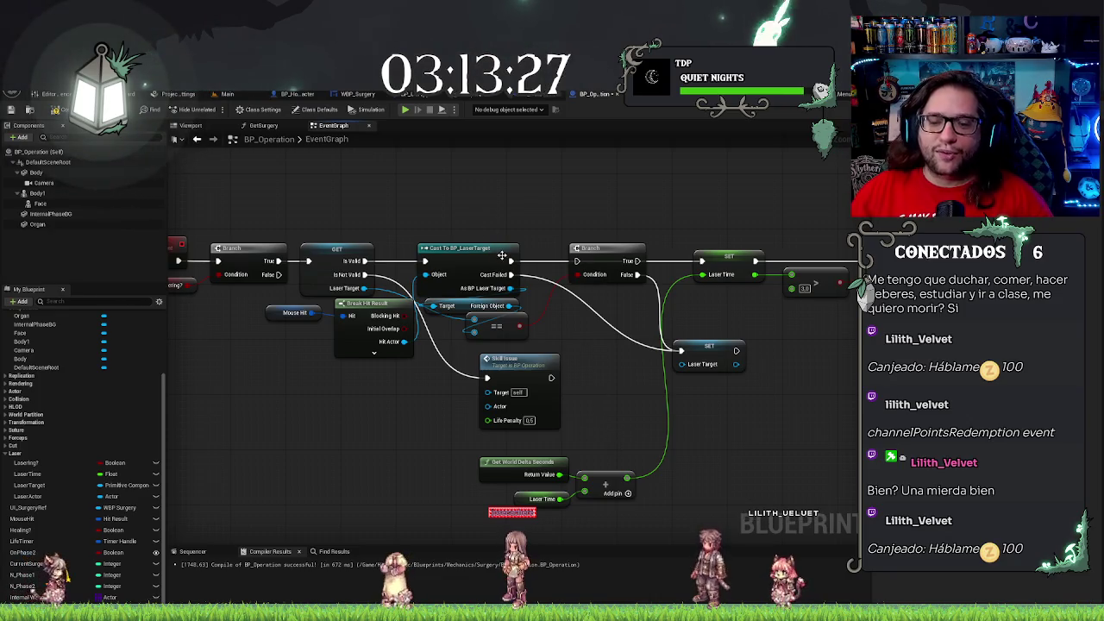
# Delete the Cast To BP_LaserTarget node from the Lasering row
pyautogui.moveTo(517, 233); pyautogui.dragTo(592, 242)
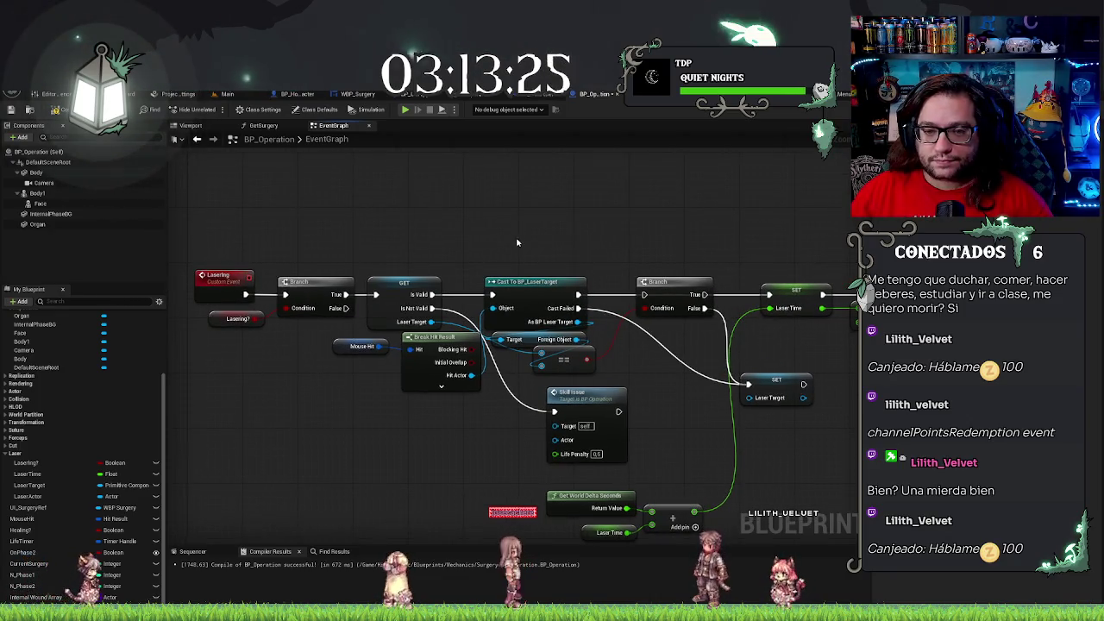
pyautogui.click(548, 280)
pyautogui.press('Delete')
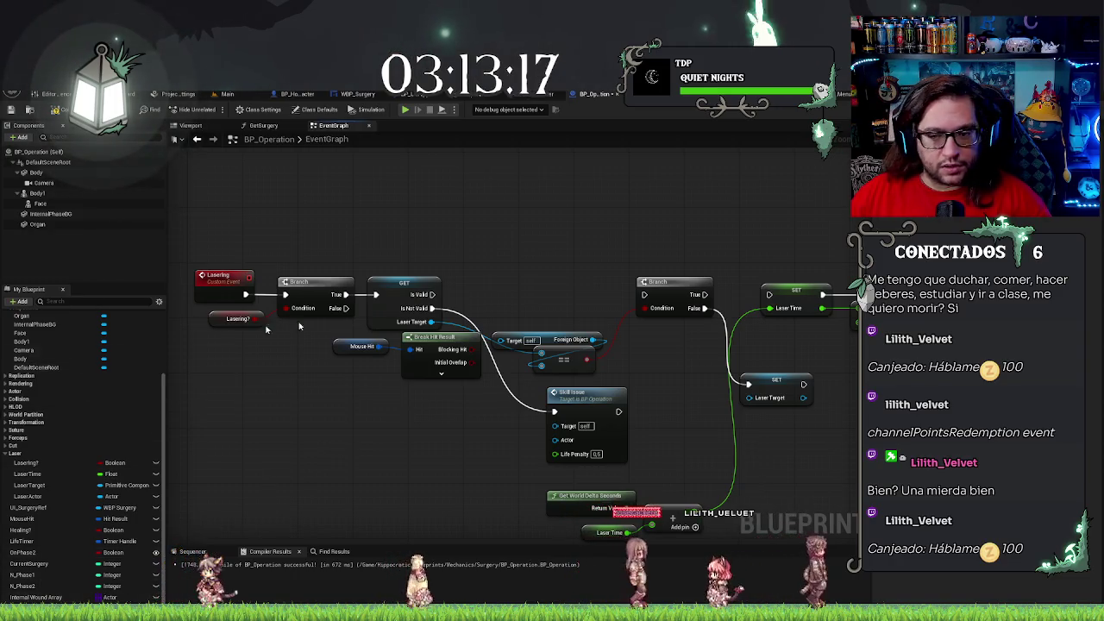
# Add a Laser Actor getter and an Equal (==) node comparing it against the hit result
pyautogui.moveTo(980, 362); pyautogui.dragTo(730, 336)
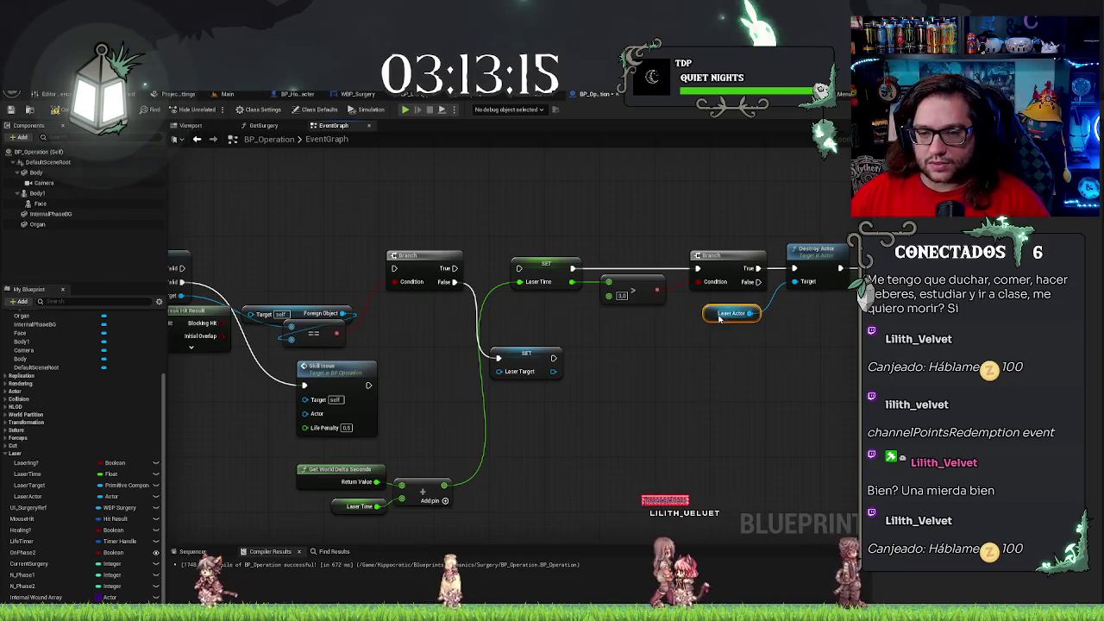
pyautogui.moveTo(237, 200); pyautogui.dragTo(405, 228)
pyautogui.hotkey('ctrl', 'v')
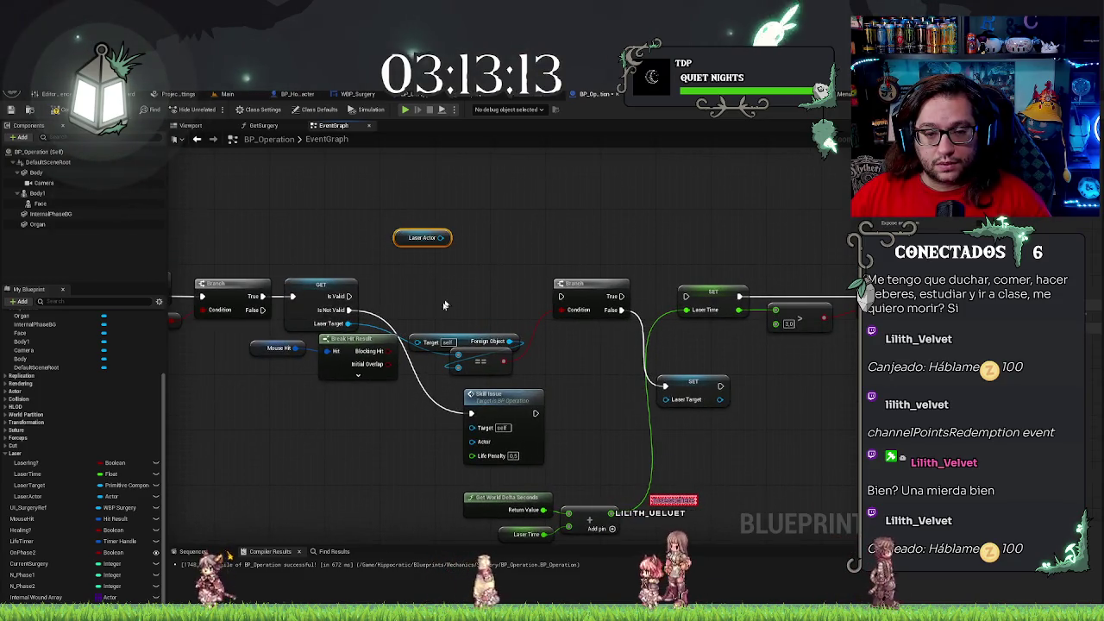
pyautogui.click(358, 376)
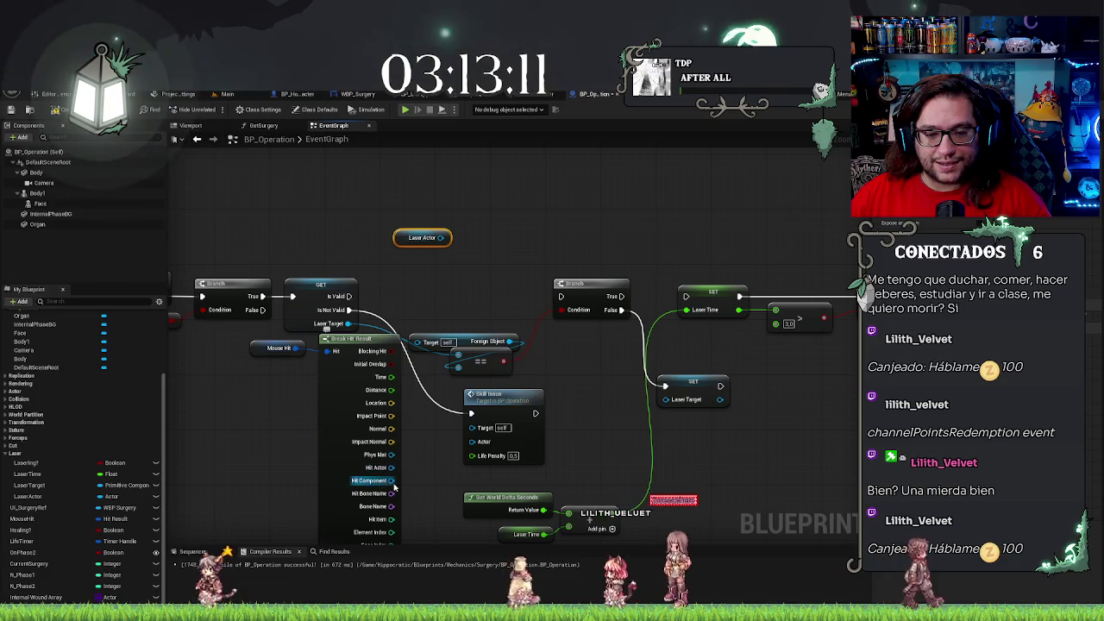
pyautogui.moveTo(403, 476); pyautogui.dragTo(464, 449)
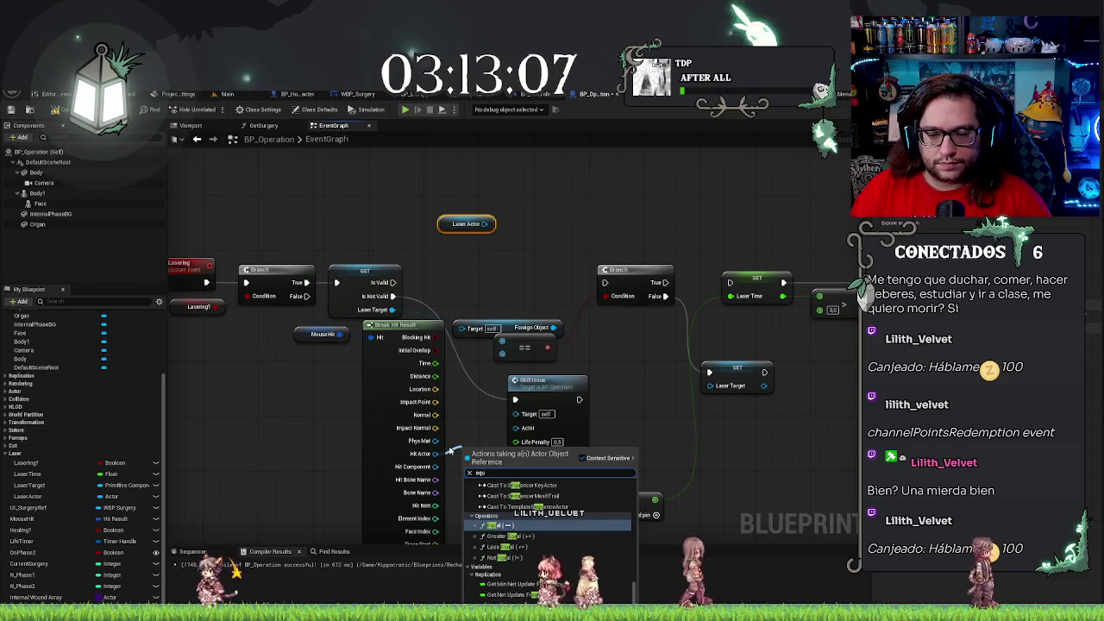
pyautogui.press('Return')
pyautogui.moveTo(491, 451)
pyautogui.mouseDown()
pyautogui.moveTo(503, 237)
pyautogui.moveTo(505, 261)
pyautogui.mouseUp()
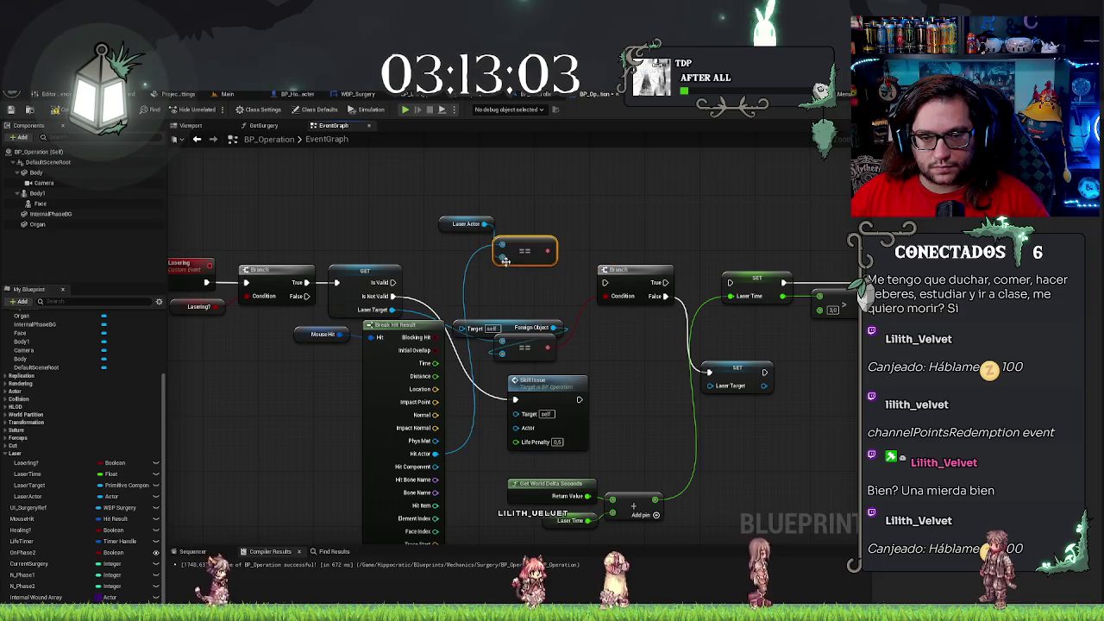
pyautogui.moveTo(448, 222)
pyautogui.mouseDown()
pyautogui.moveTo(508, 248)
pyautogui.moveTo(416, 250)
pyautogui.moveTo(436, 264)
pyautogui.mouseUp()
pyautogui.press('q')
pyautogui.click(440, 225)
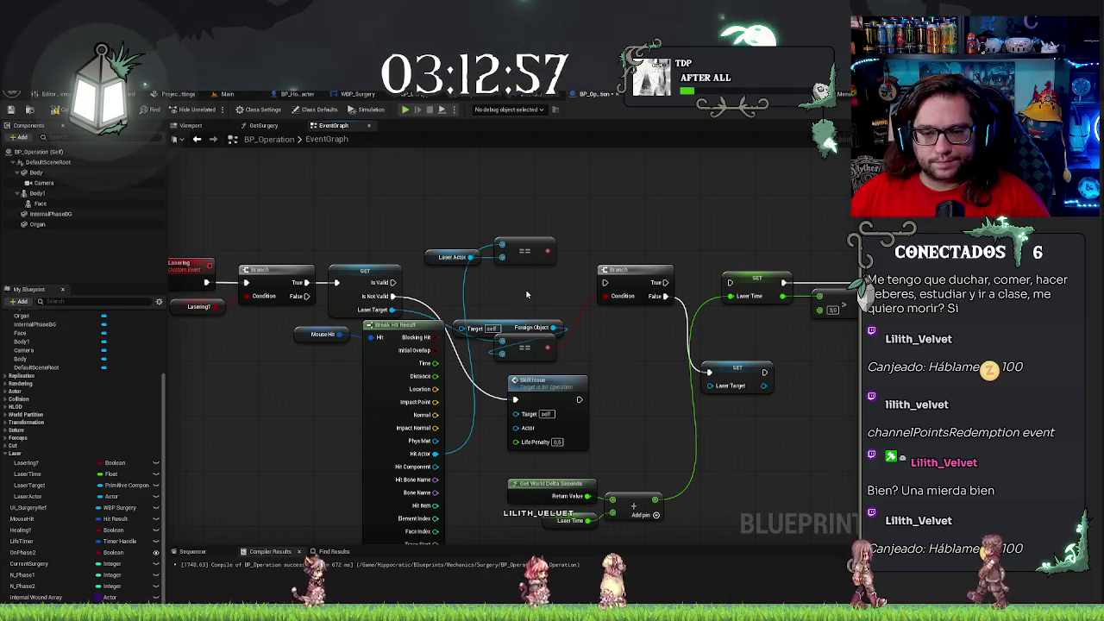
# Remove the Foreign Object comparison and feed the Laser Actor check into the Branch condition
pyautogui.moveTo(442, 467)
pyautogui.mouseDown()
pyautogui.moveTo(472, 320)
pyautogui.moveTo(437, 462)
pyautogui.moveTo(463, 329)
pyautogui.mouseUp()
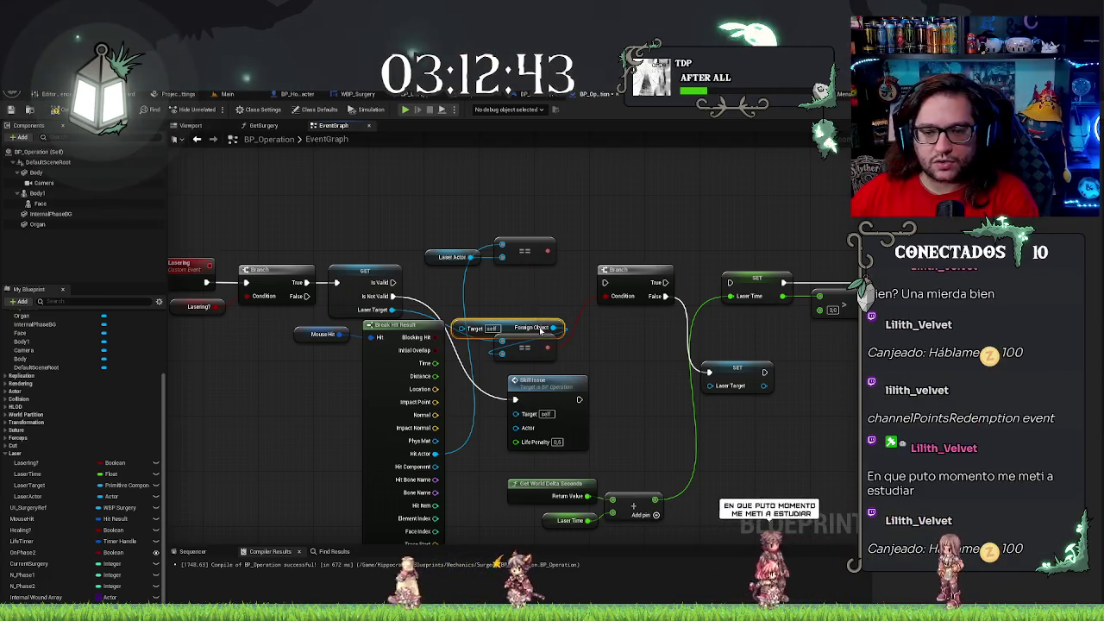
pyautogui.press('Delete')
pyautogui.moveTo(547, 251); pyautogui.dragTo(619, 299)
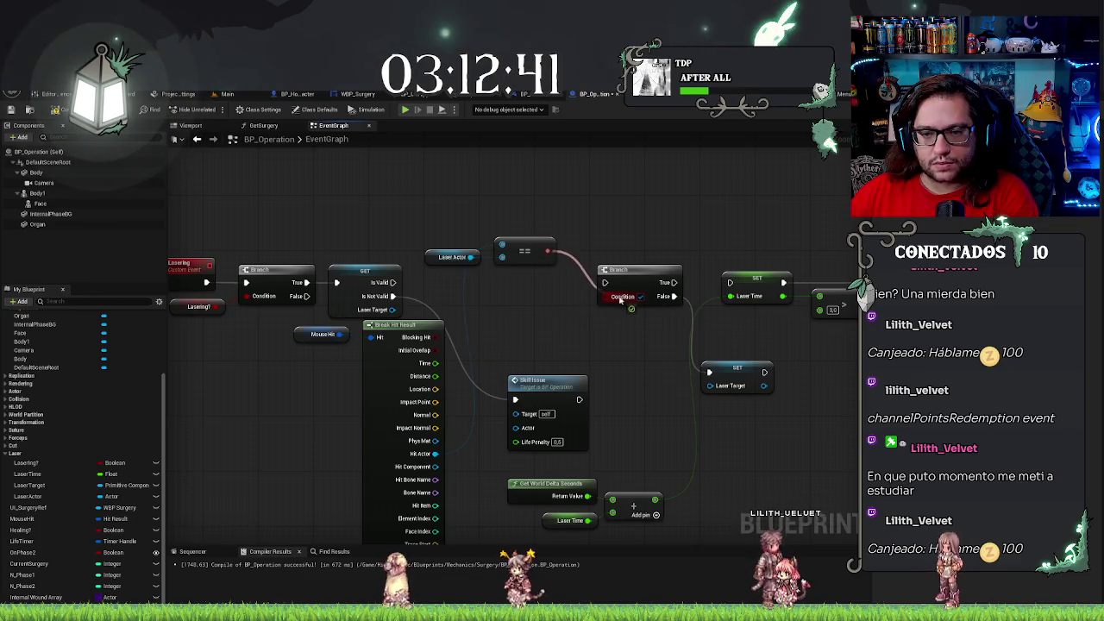
pyautogui.moveTo(528, 240); pyautogui.dragTo(561, 331)
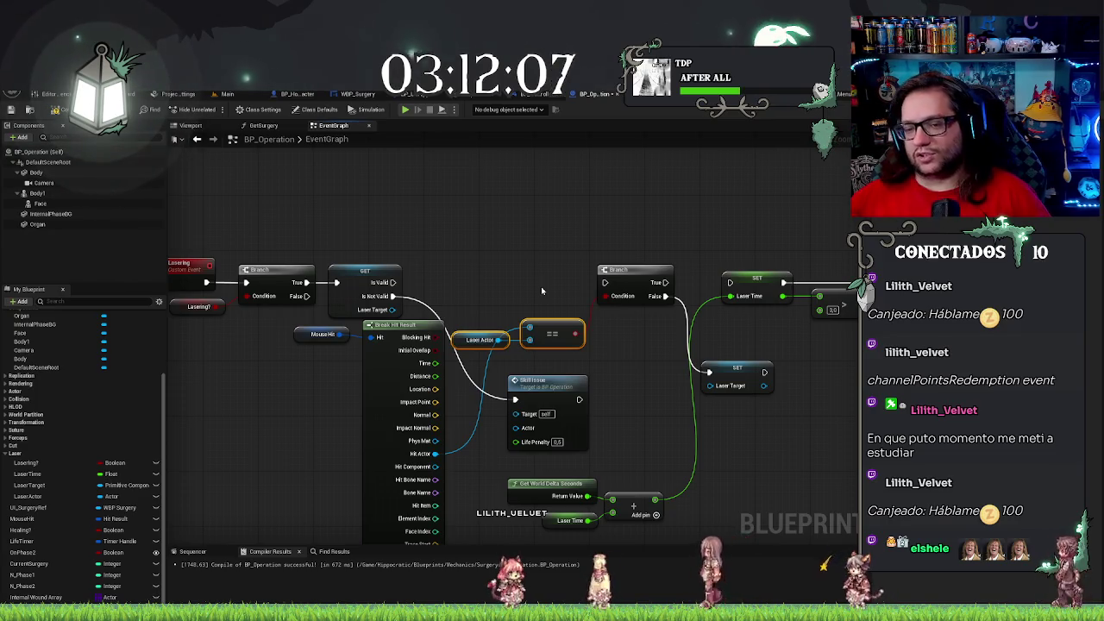
# Wire Is Valid into the right Branch and add an Equal node for Hit Component
pyautogui.click(542, 291)
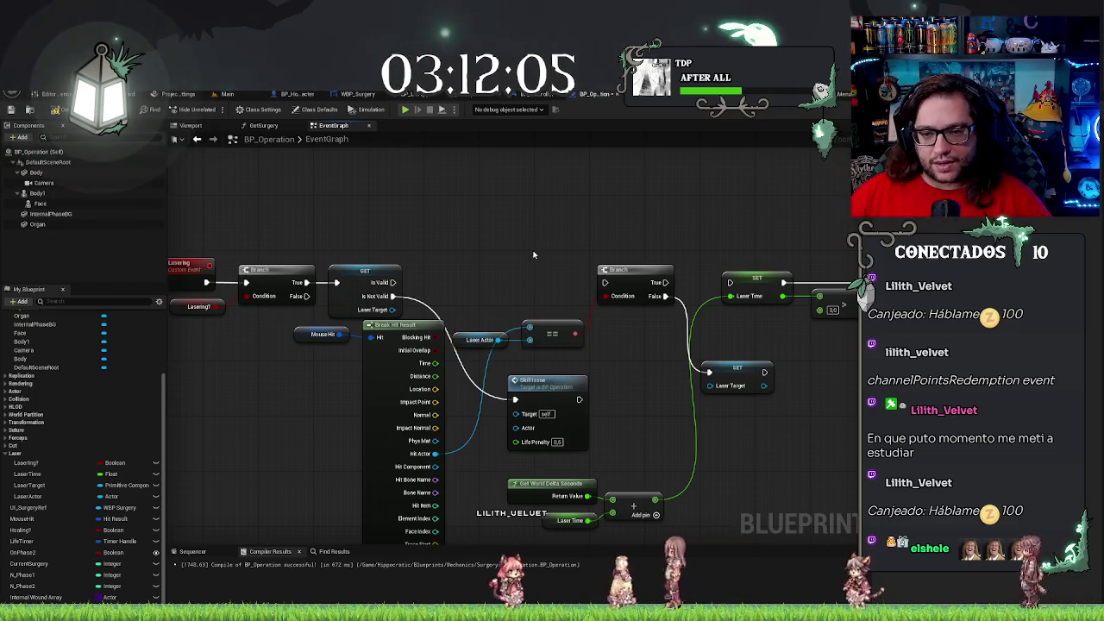
pyautogui.moveTo(395, 283); pyautogui.dragTo(604, 282)
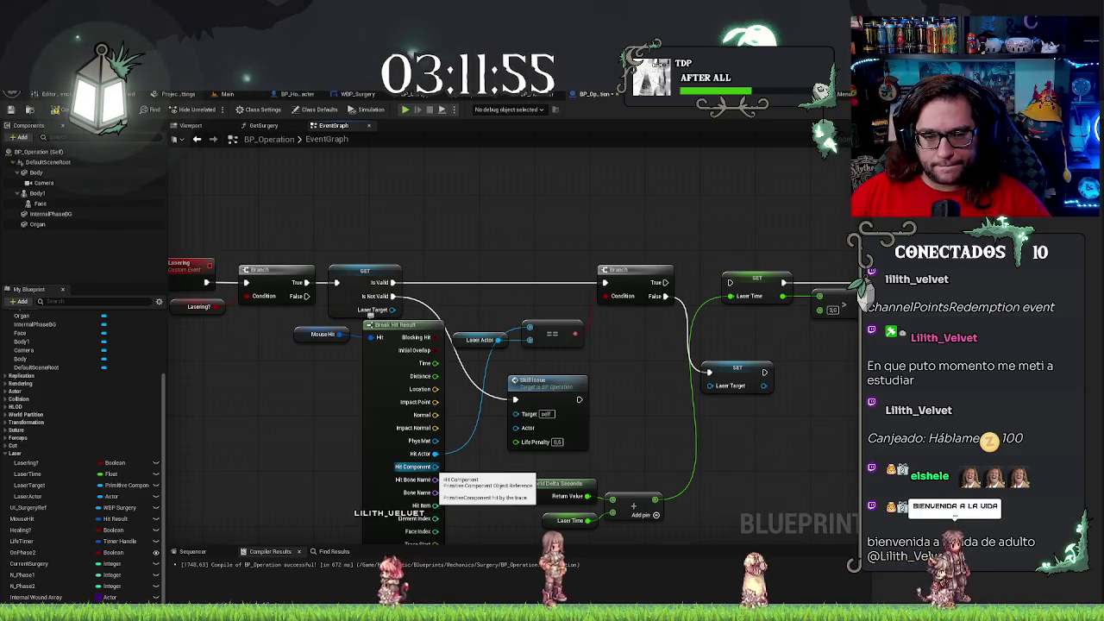
pyautogui.moveTo(436, 466); pyautogui.dragTo(488, 369)
pyautogui.moveTo(496, 318); pyautogui.dragTo(497, 319)
pyautogui.write('equal')
pyautogui.press('Return')
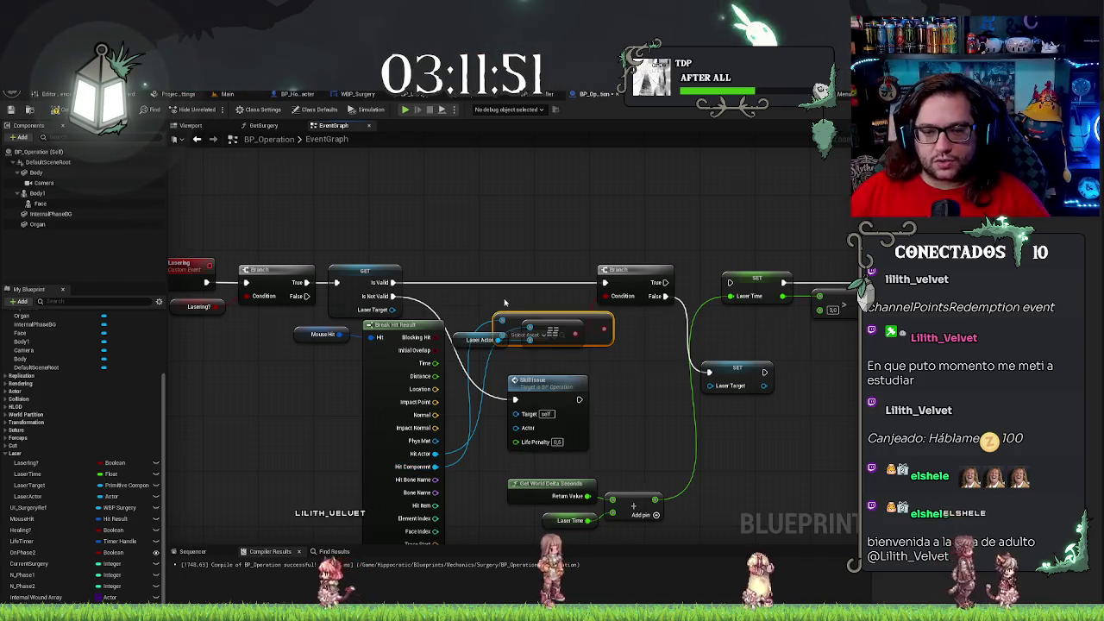
pyautogui.moveTo(520, 313)
pyautogui.mouseDown()
pyautogui.moveTo(514, 256)
pyautogui.moveTo(392, 309)
pyautogui.mouseUp()
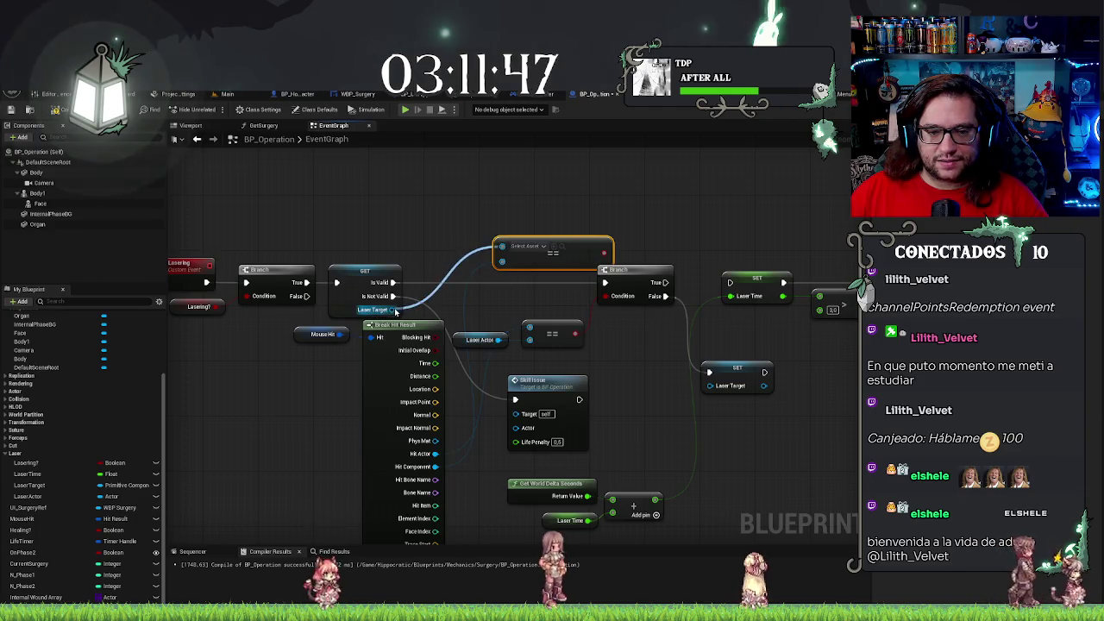
pyautogui.moveTo(525, 249)
pyautogui.mouseDown()
pyautogui.moveTo(536, 302)
pyautogui.moveTo(556, 307)
pyautogui.mouseUp()
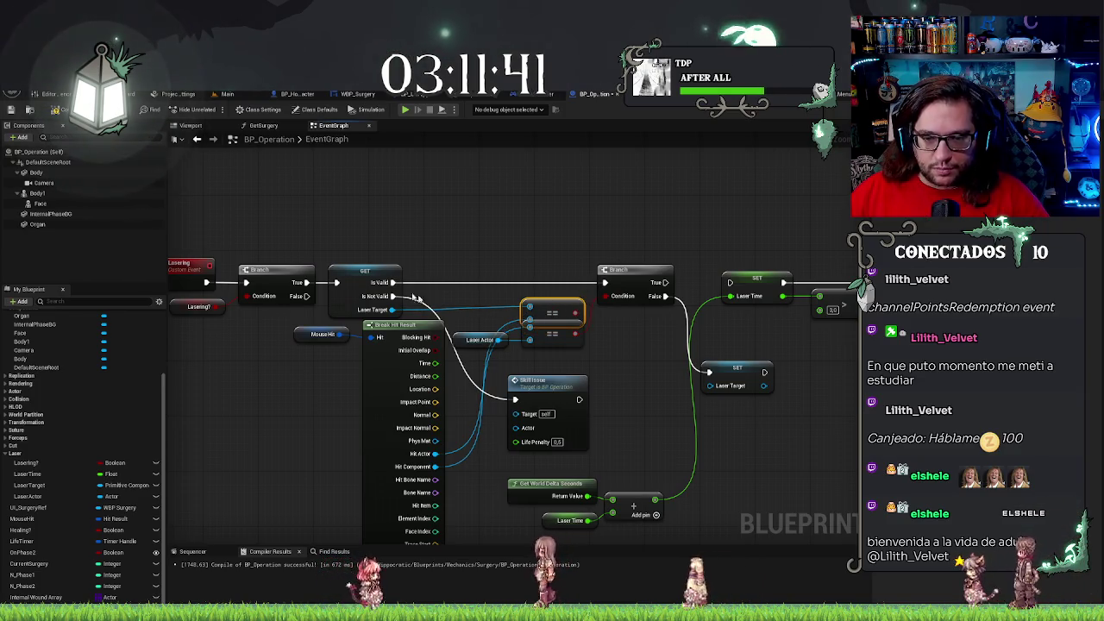
# Collapse Break Hit Result to its connected pins and nudge Skill Issue left
pyautogui.keyDown('shift'); pyautogui.click(380, 268); pyautogui.keyUp('shift')
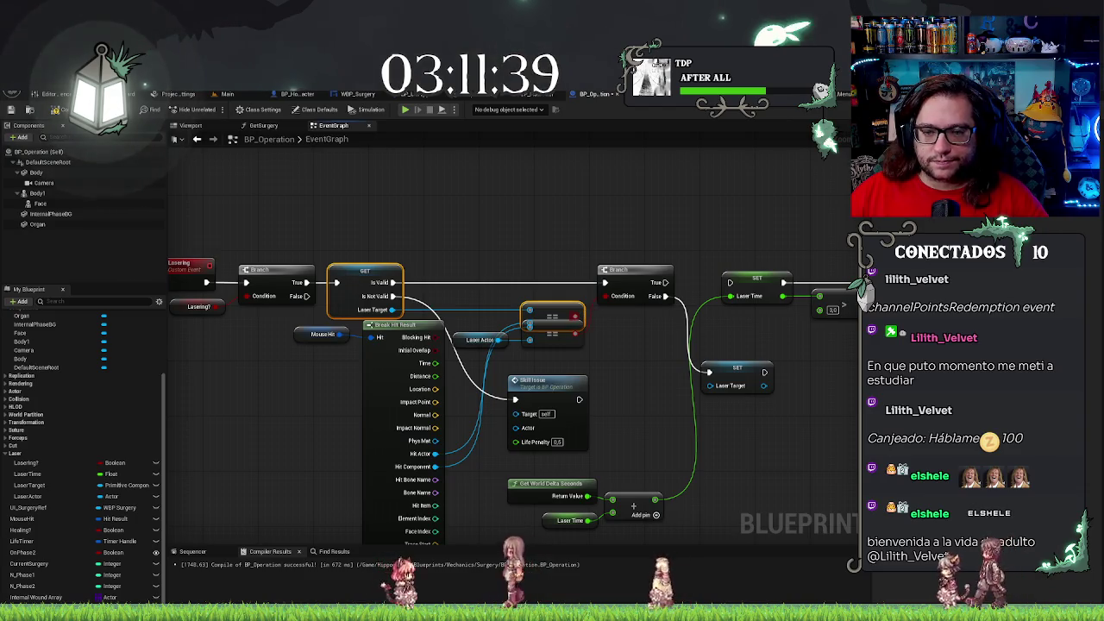
pyautogui.moveTo(491, 297); pyautogui.dragTo(520, 319)
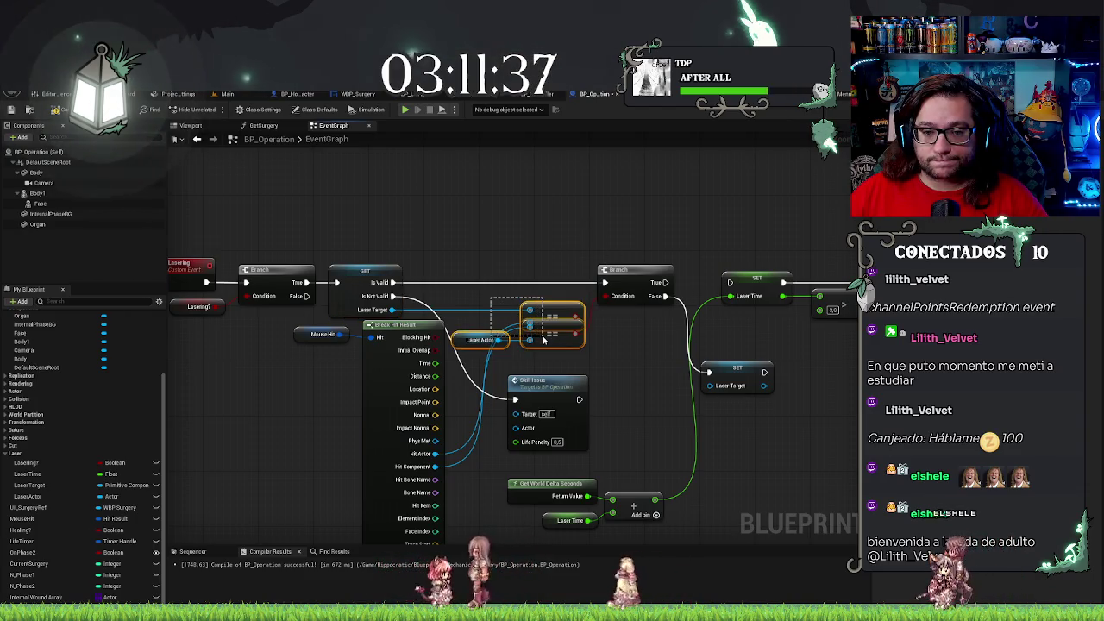
pyautogui.click(465, 447)
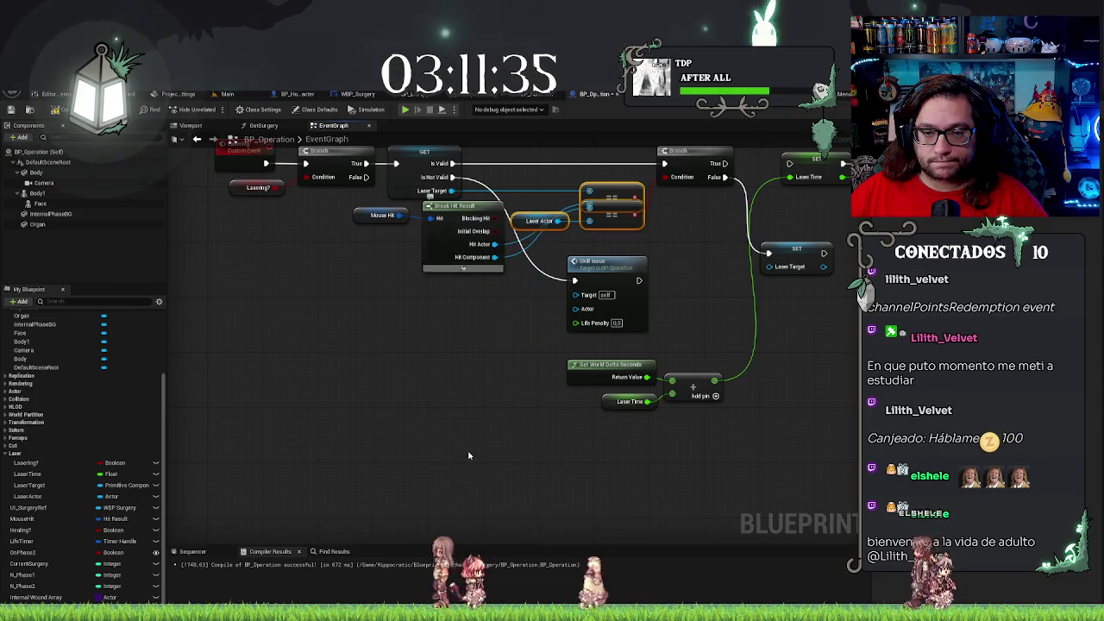
pyautogui.moveTo(602, 390)
pyautogui.mouseDown()
pyautogui.moveTo(583, 383)
pyautogui.moveTo(603, 374)
pyautogui.mouseUp()
pyautogui.moveTo(633, 313); pyautogui.dragTo(653, 305)
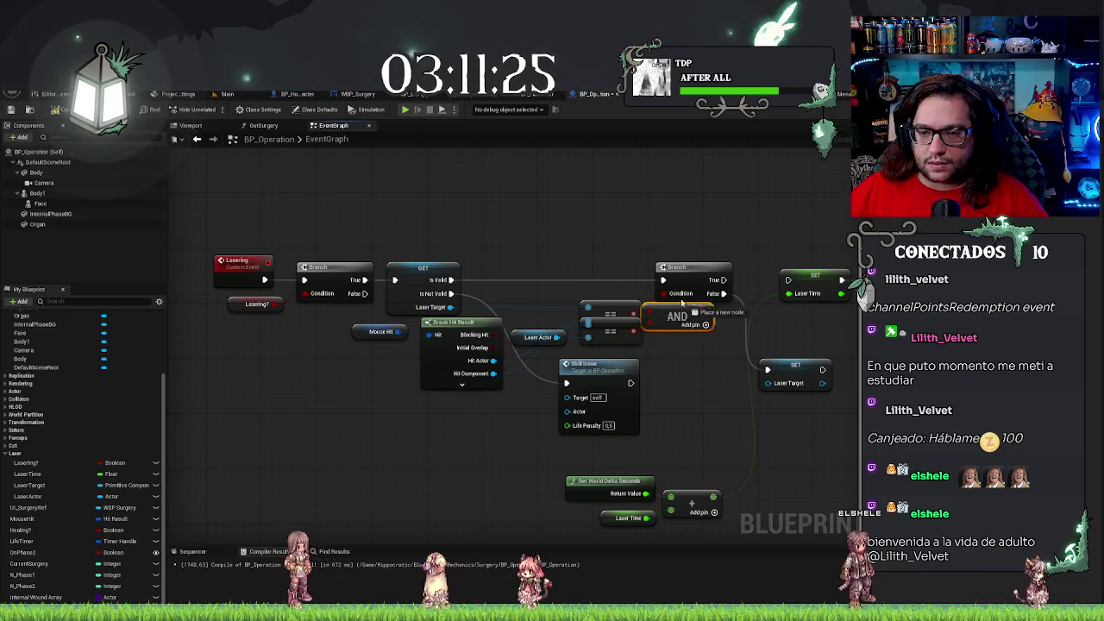
# Place the AND node beside the comparisons and move the Branch left next to it
pyautogui.moveTo(681, 311)
pyautogui.mouseDown()
pyautogui.moveTo(546, 290)
pyautogui.moveTo(544, 303)
pyautogui.mouseUp()
pyautogui.click(713, 268)
pyautogui.moveTo(713, 268); pyautogui.dragTo(710, 268)
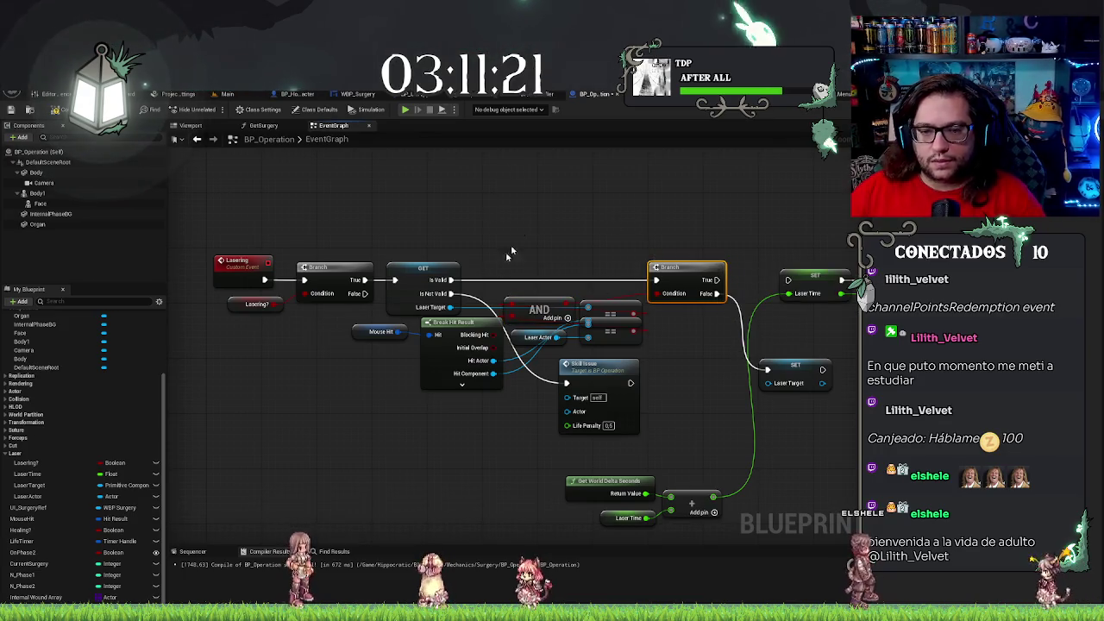
pyautogui.moveTo(538, 296); pyautogui.dragTo(540, 300)
pyautogui.click(682, 268)
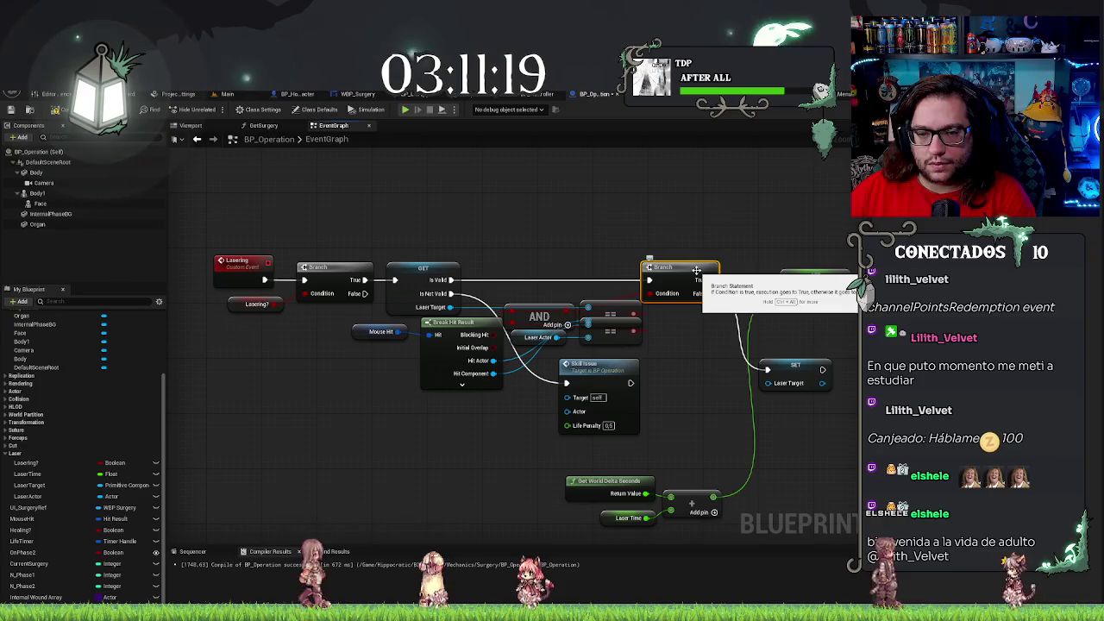
pyautogui.moveTo(681, 268); pyautogui.dragTo(577, 268)
pyautogui.press('Left')
pyautogui.press('Left')
pyautogui.press('Left')
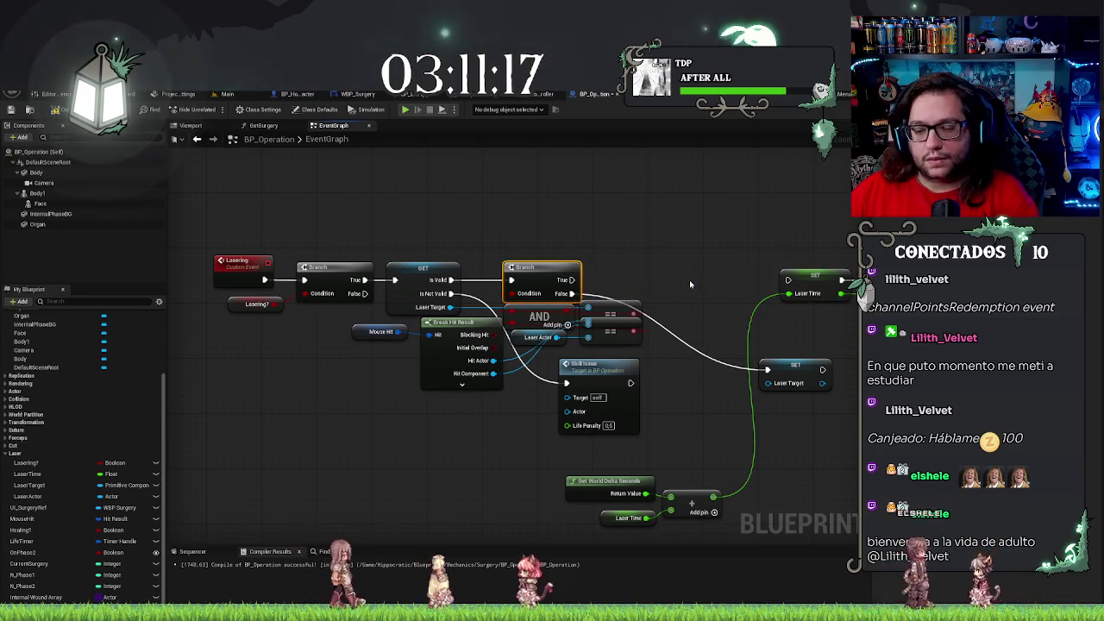
# Connect Branch True to the SET Laser Target node
pyautogui.moveTo(794, 369)
pyautogui.mouseDown()
pyautogui.moveTo(705, 299)
pyautogui.moveTo(471, 273)
pyautogui.mouseUp()
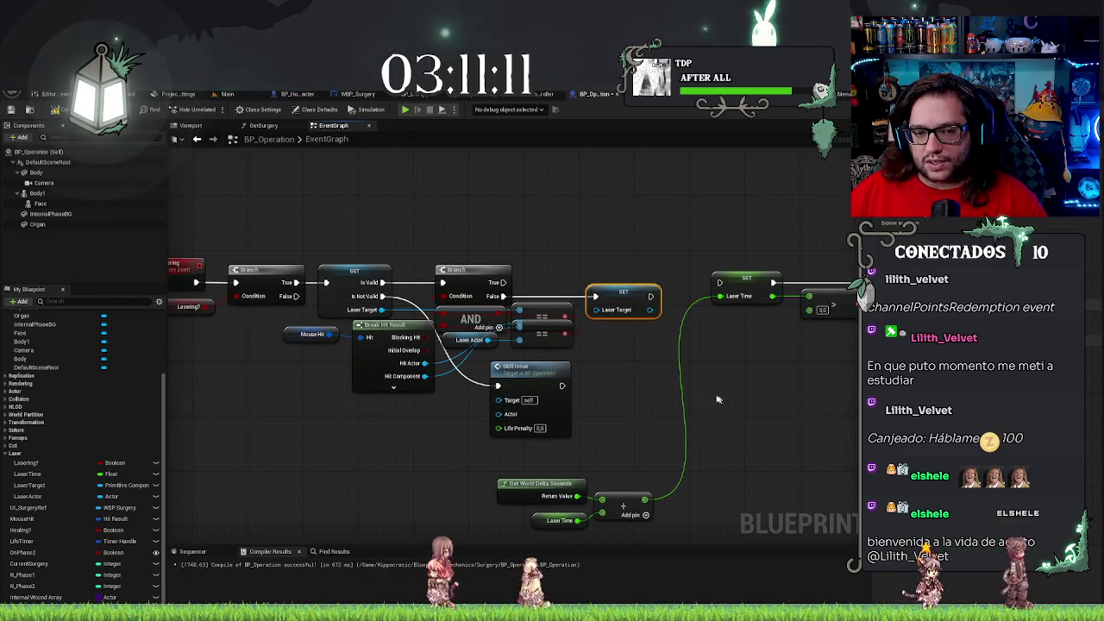
pyautogui.moveTo(621, 357); pyautogui.dragTo(494, 367)
pyautogui.moveTo(376, 293)
pyautogui.mouseDown()
pyautogui.moveTo(601, 297)
pyautogui.moveTo(592, 294)
pyautogui.mouseUp()
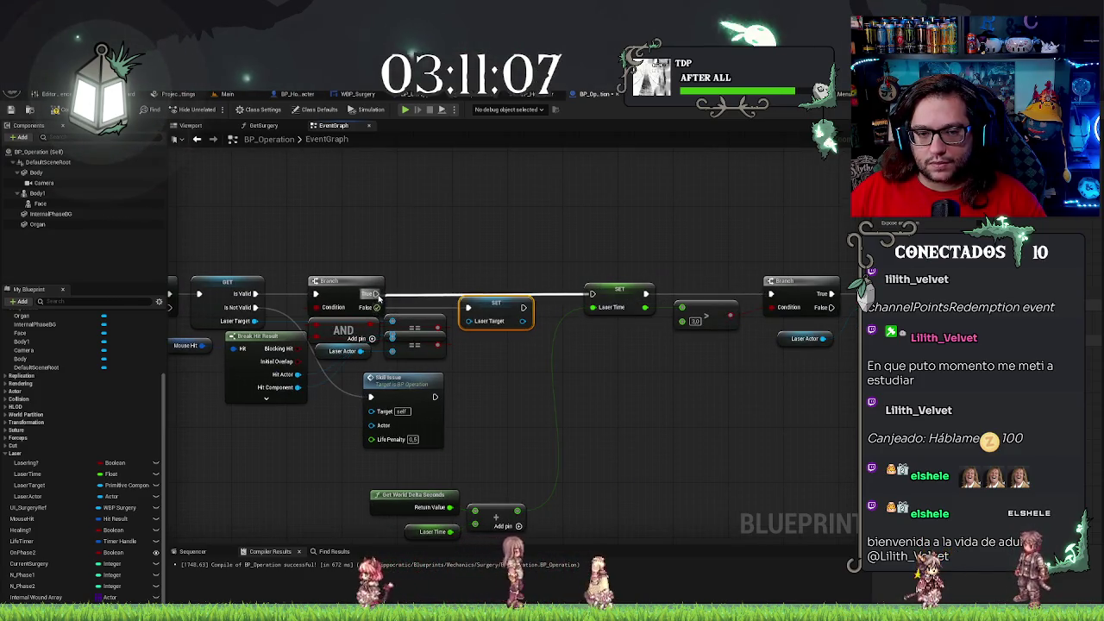
# Pull the delta-seconds nodes and the SET, compare, Branch and Destroy group into a compact row
pyautogui.moveTo(343, 474); pyautogui.dragTo(539, 543)
pyautogui.moveTo(502, 490)
pyautogui.mouseDown()
pyautogui.moveTo(599, 370)
pyautogui.moveTo(590, 342)
pyautogui.mouseUp()
pyautogui.moveTo(853, 229)
pyautogui.mouseDown()
pyautogui.moveTo(283, 383)
pyautogui.moveTo(395, 346)
pyautogui.mouseUp()
pyautogui.moveTo(416, 443); pyautogui.dragTo(715, 434)
pyautogui.scroll(-5, 670, 440)
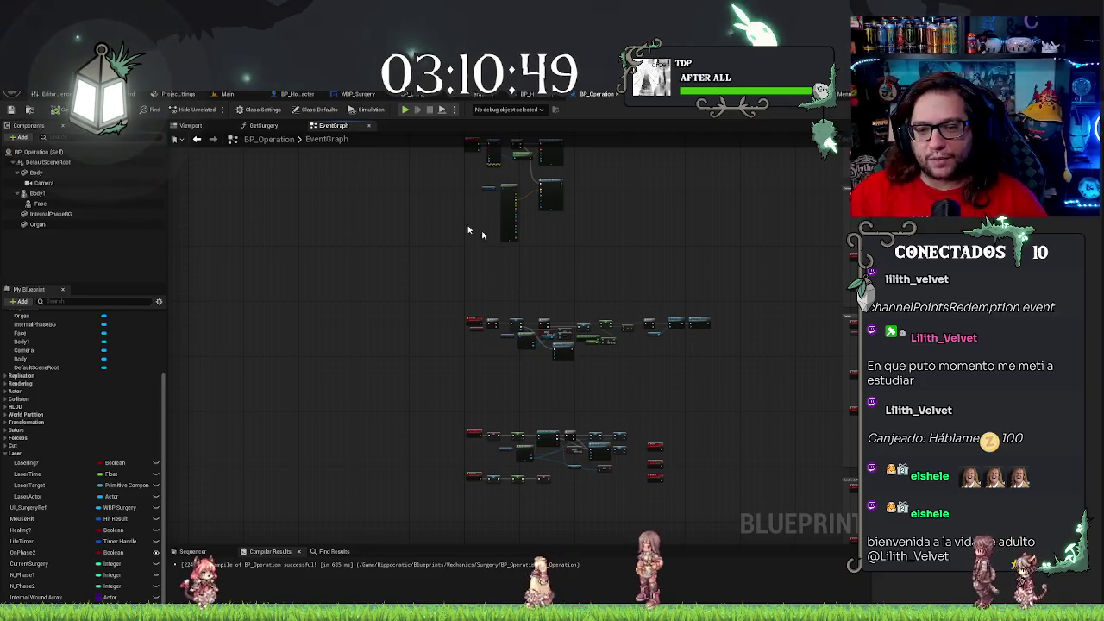
# Collapse Break Hit Result in the Skill Issue graph to its used pins
pyautogui.scroll(-3, 468, 230)
pyautogui.scroll(3, 517, 266)
pyautogui.scroll(3, 404, 280)
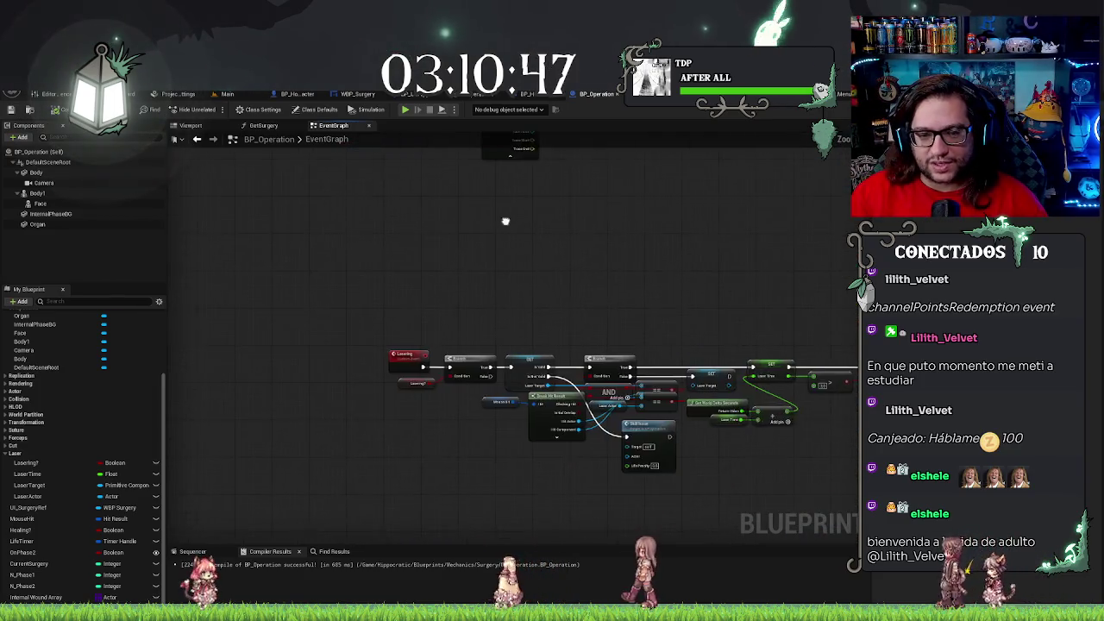
pyautogui.moveTo(662, 284); pyautogui.dragTo(447, 252)
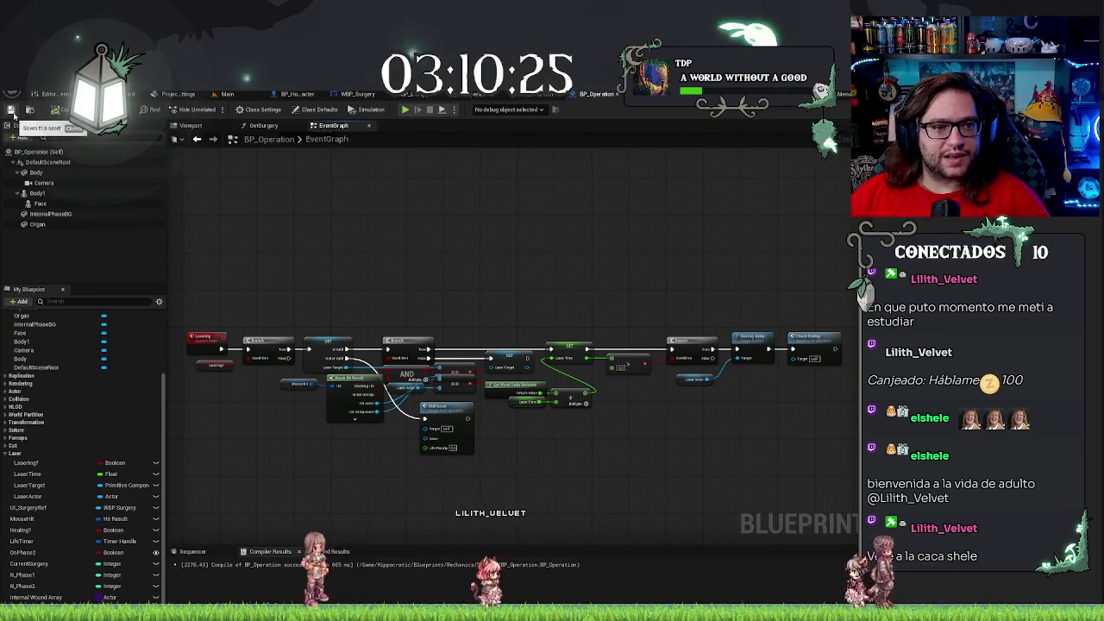
pyautogui.moveTo(482, 247)
pyautogui.mouseDown()
pyautogui.moveTo(557, 277)
pyautogui.moveTo(587, 320)
pyautogui.moveTo(535, 433)
pyautogui.moveTo(510, 434)
pyautogui.moveTo(578, 439)
pyautogui.mouseUp()
pyautogui.scroll(-4, 579, 444)
pyautogui.scroll(6, 579, 448)
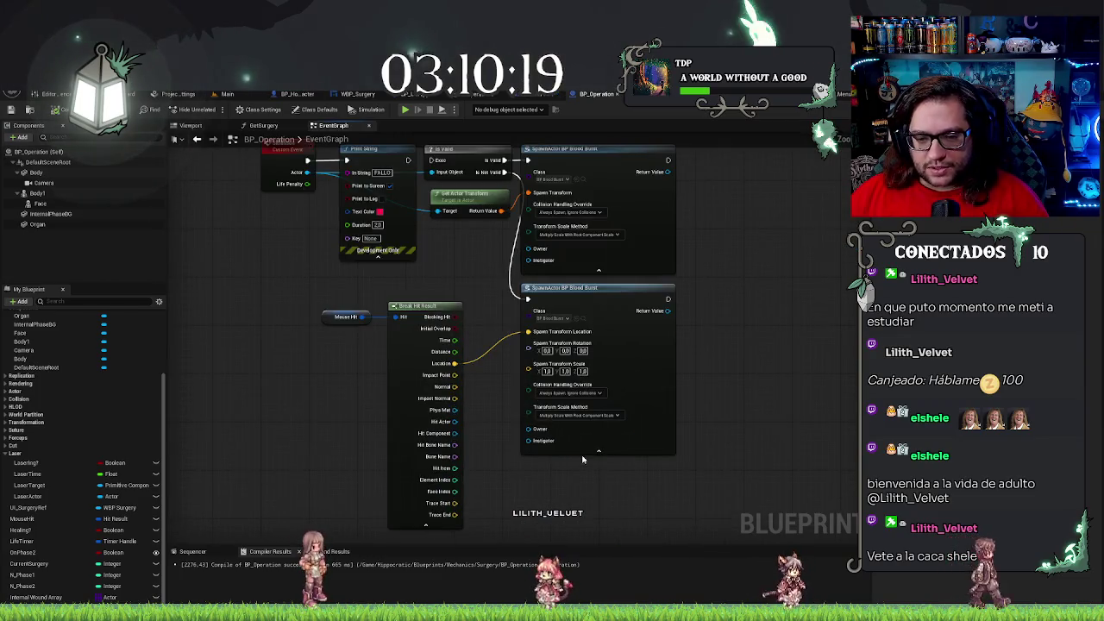
pyautogui.click(426, 519)
pyautogui.click(418, 525)
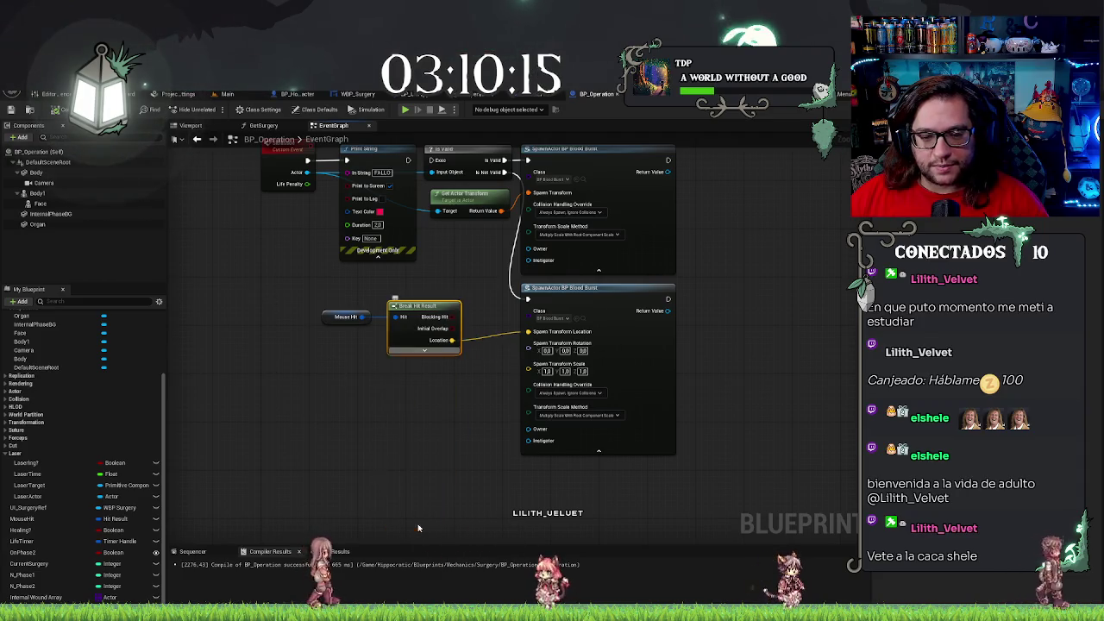
pyautogui.moveTo(265, 299); pyautogui.dragTo(391, 366)
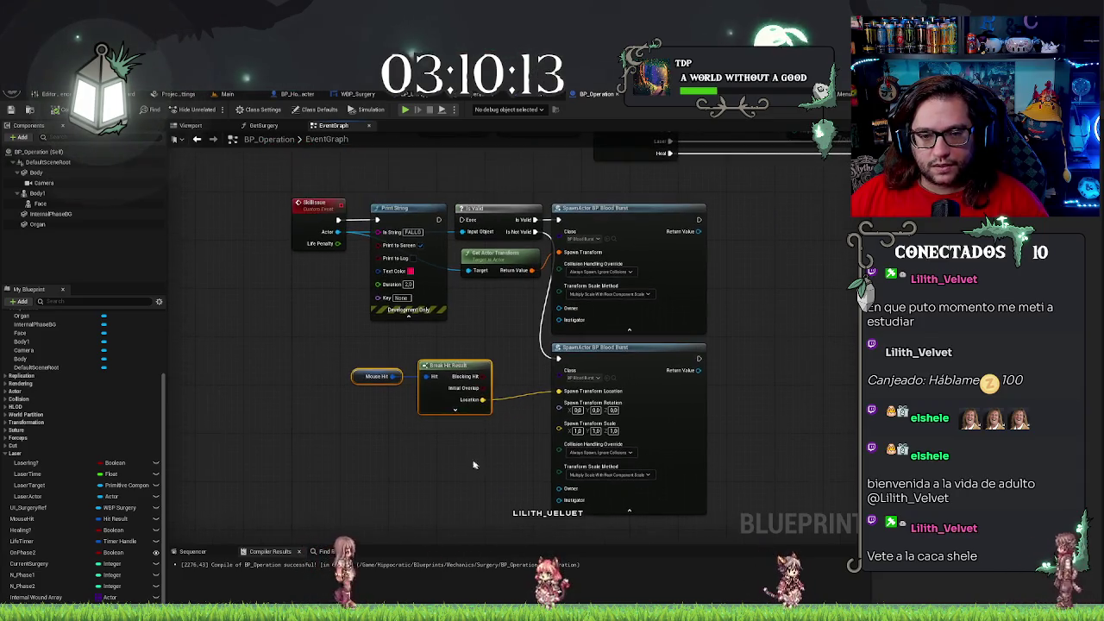
# Hide the SpawnActor BP Blood Burst advanced pins and align it with Mouse Hit and Break Hit Result
pyautogui.click(627, 511)
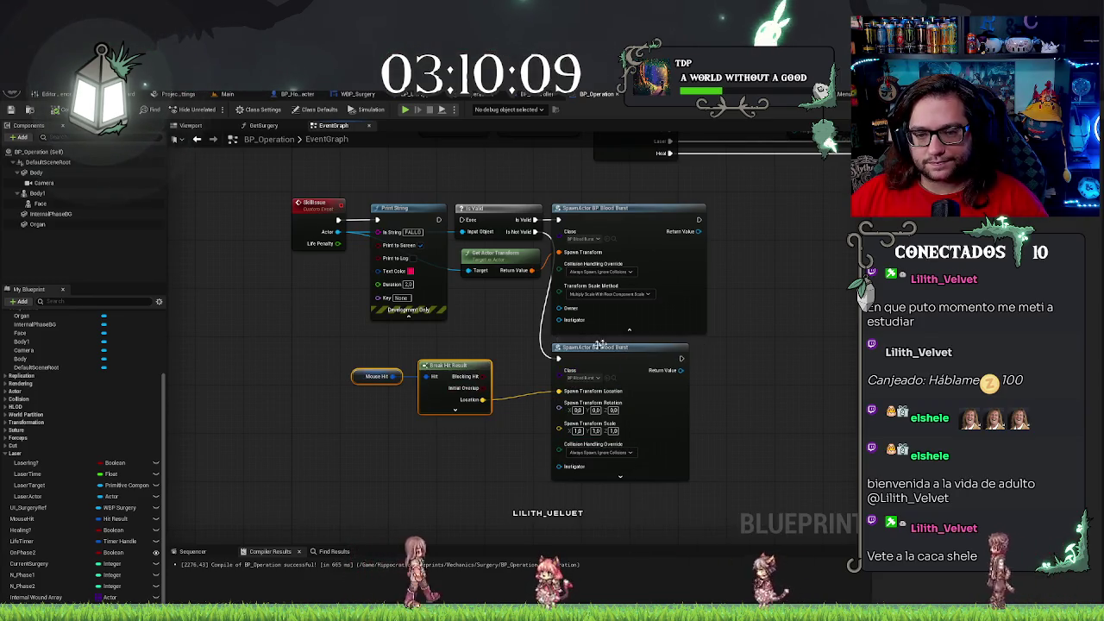
pyautogui.moveTo(660, 437); pyautogui.dragTo(661, 446)
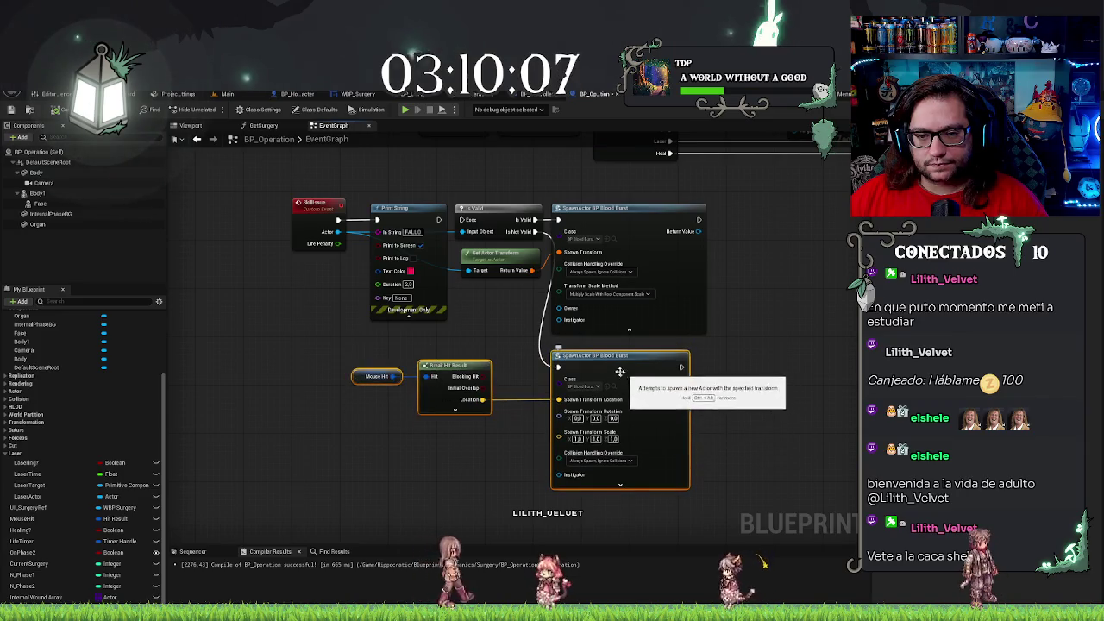
pyautogui.moveTo(595, 356); pyautogui.dragTo(595, 341)
pyautogui.click(495, 426)
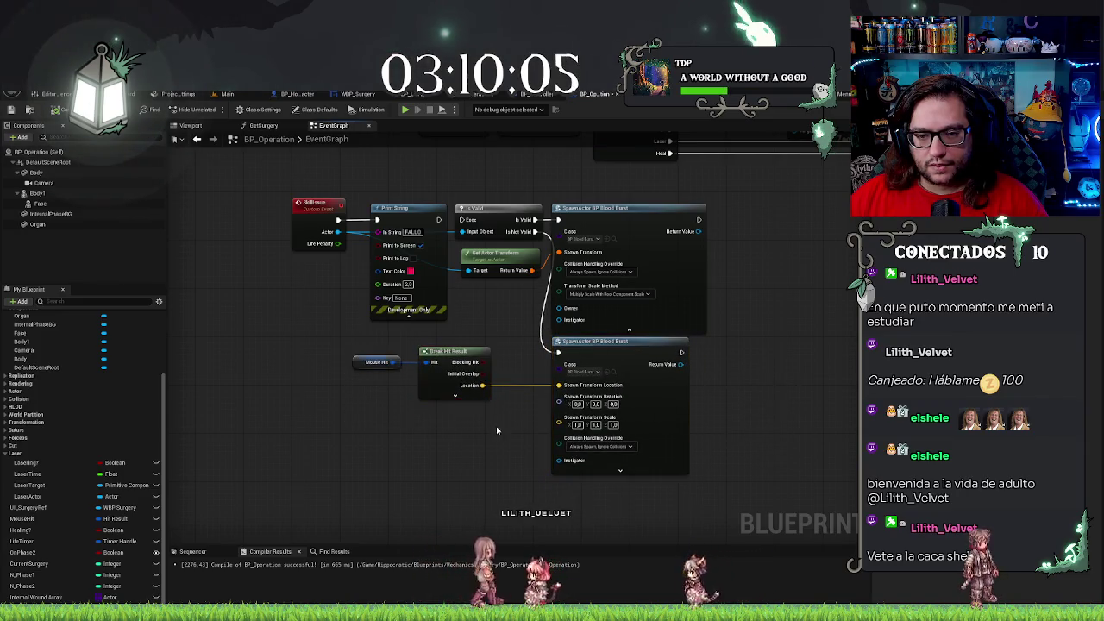
# Select the lower node group, then bring up the Main level
pyautogui.scroll(-1, 505, 458)
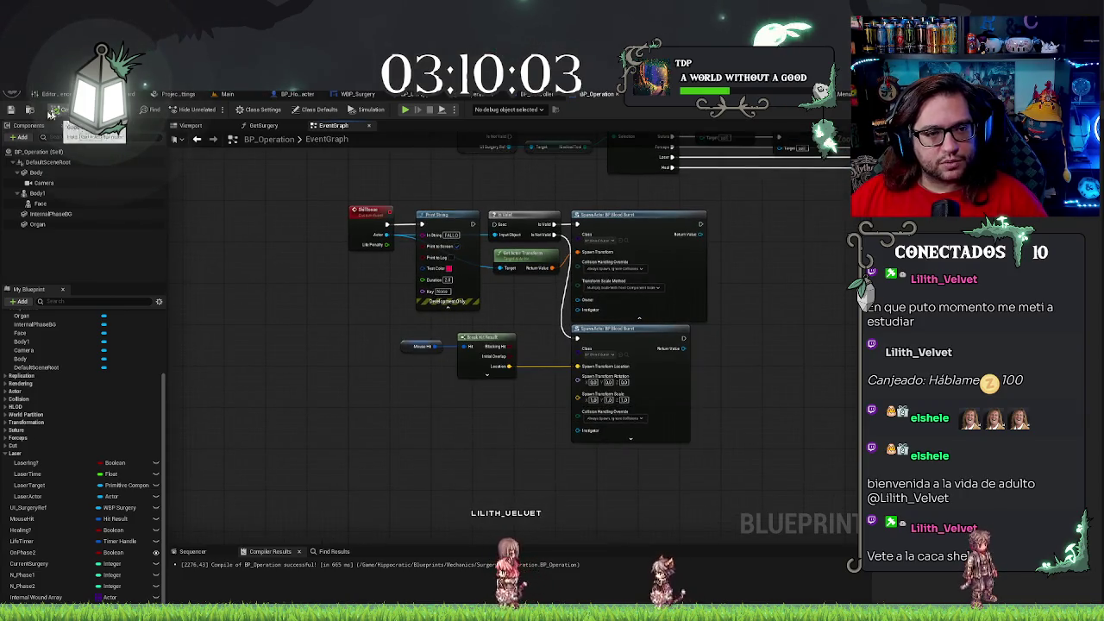
pyautogui.scroll(-2, 427, 290)
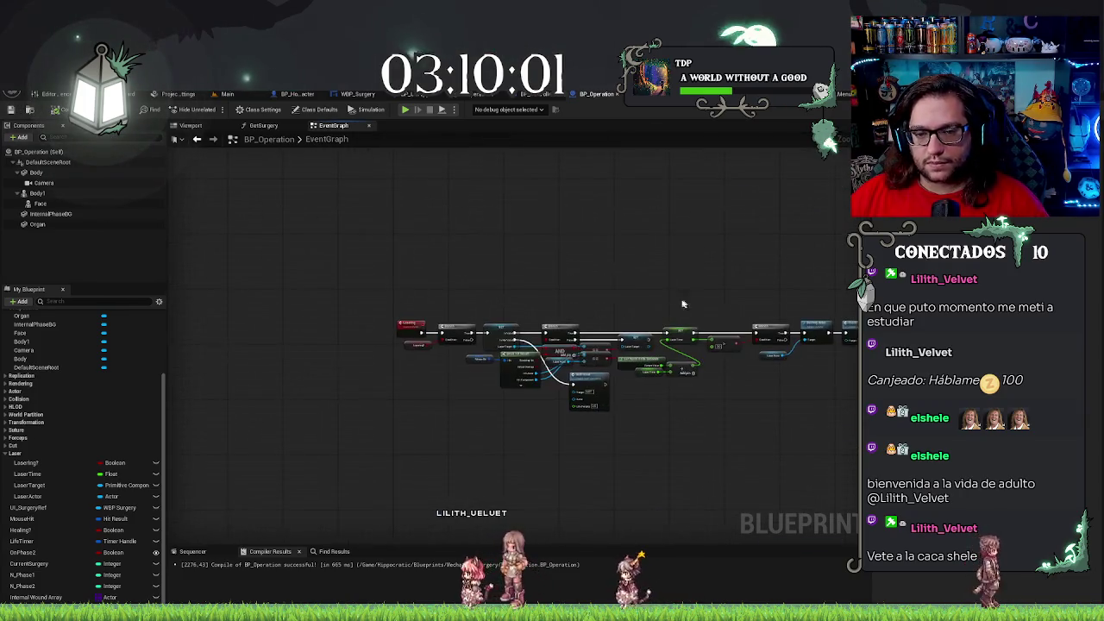
pyautogui.scroll(-2, 451, 272)
pyautogui.scroll(2, 572, 342)
pyautogui.scroll(-2, 518, 362)
pyautogui.moveTo(413, 367)
pyautogui.mouseDown()
pyautogui.moveTo(625, 458)
pyautogui.moveTo(626, 428)
pyautogui.moveTo(611, 454)
pyautogui.moveTo(579, 419)
pyautogui.mouseUp()
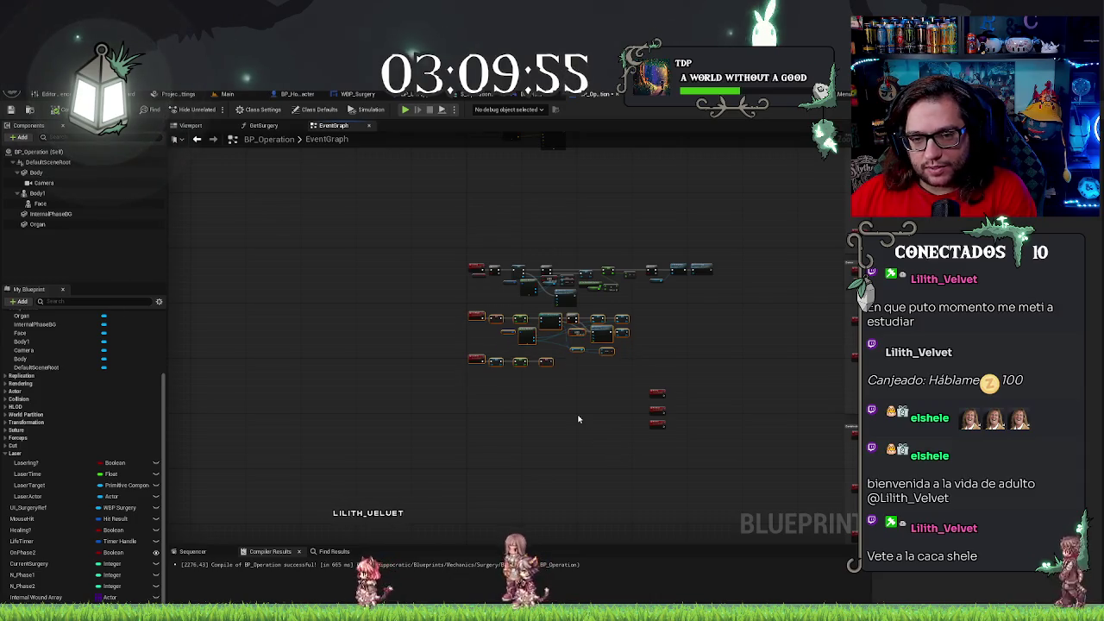
pyautogui.scroll(2, 568, 411)
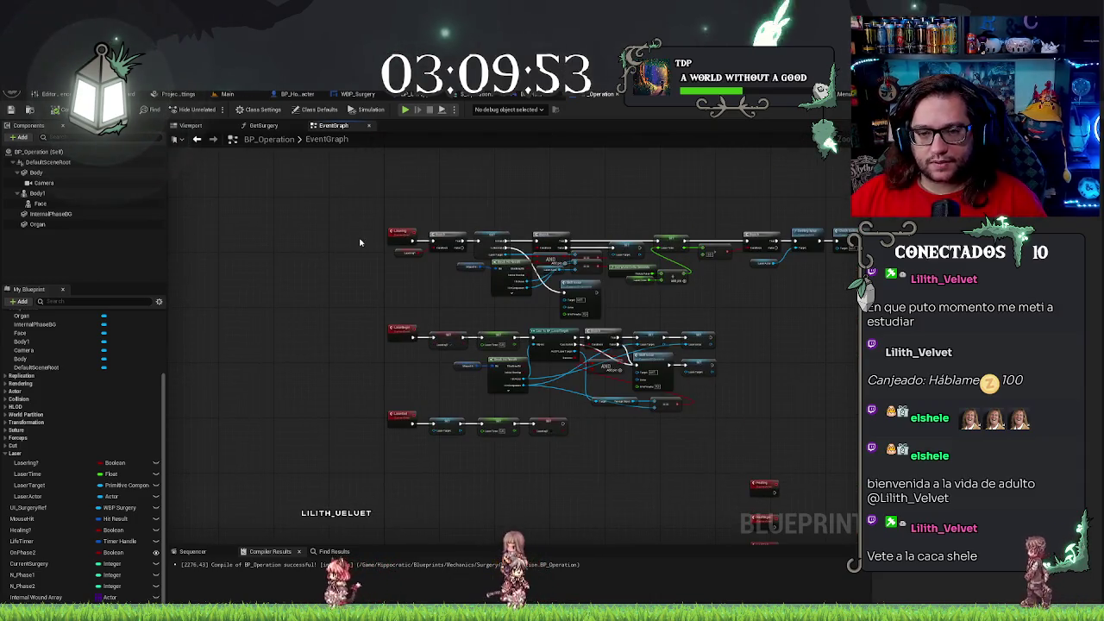
pyautogui.click(232, 93)
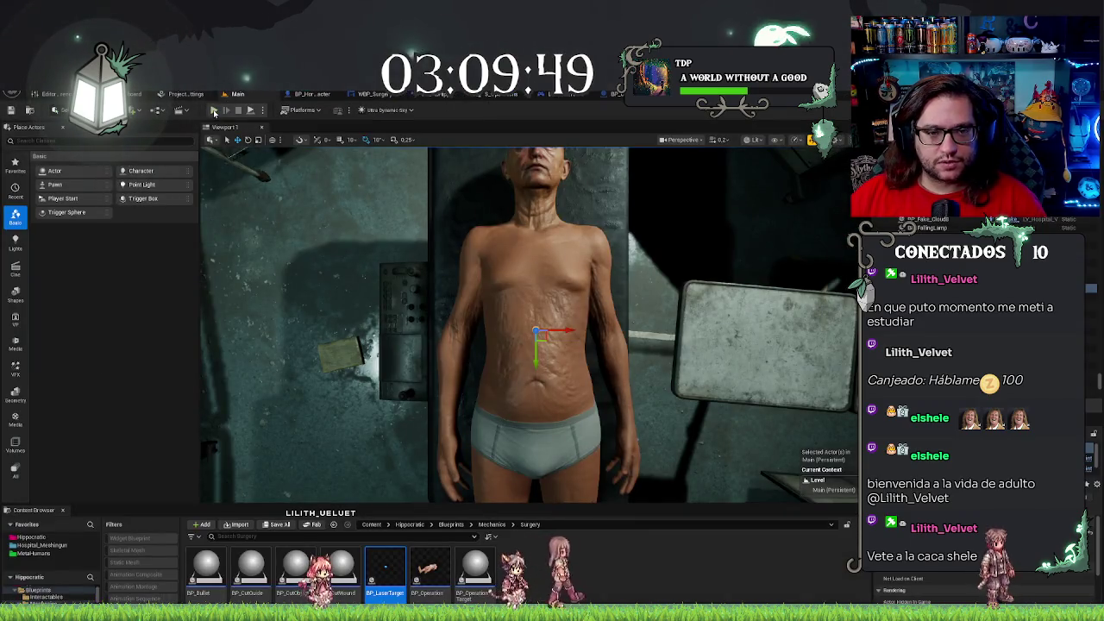
# Play-test by lasering the abdomen, chest and right-side incisions to check healing, then stop
pyautogui.hotkey('alt', 'p')
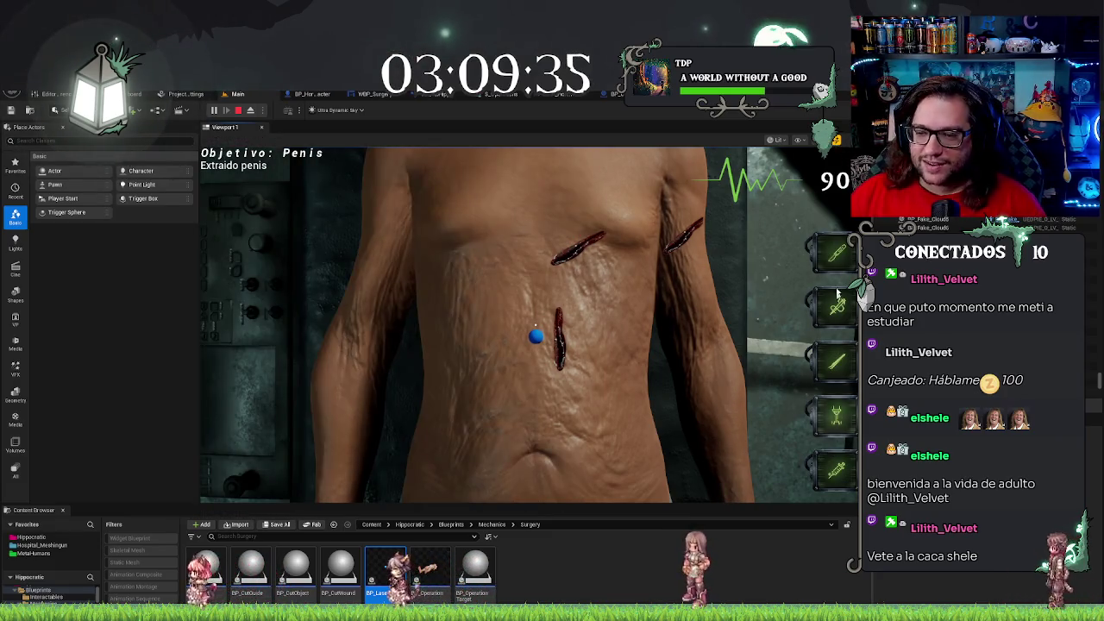
pyautogui.click(841, 366)
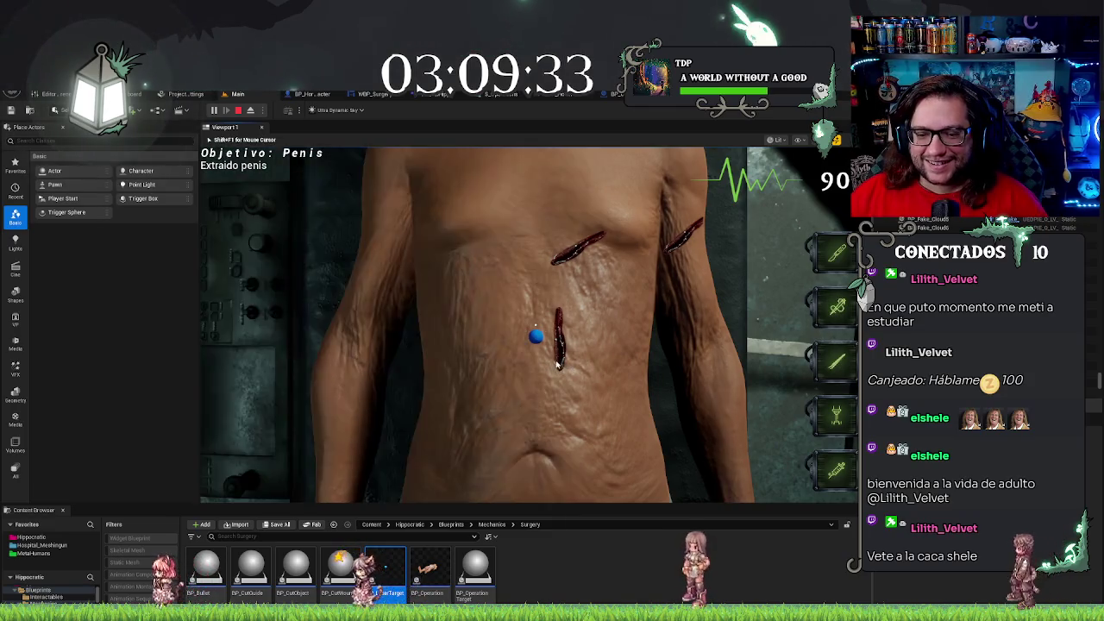
pyautogui.click(559, 341)
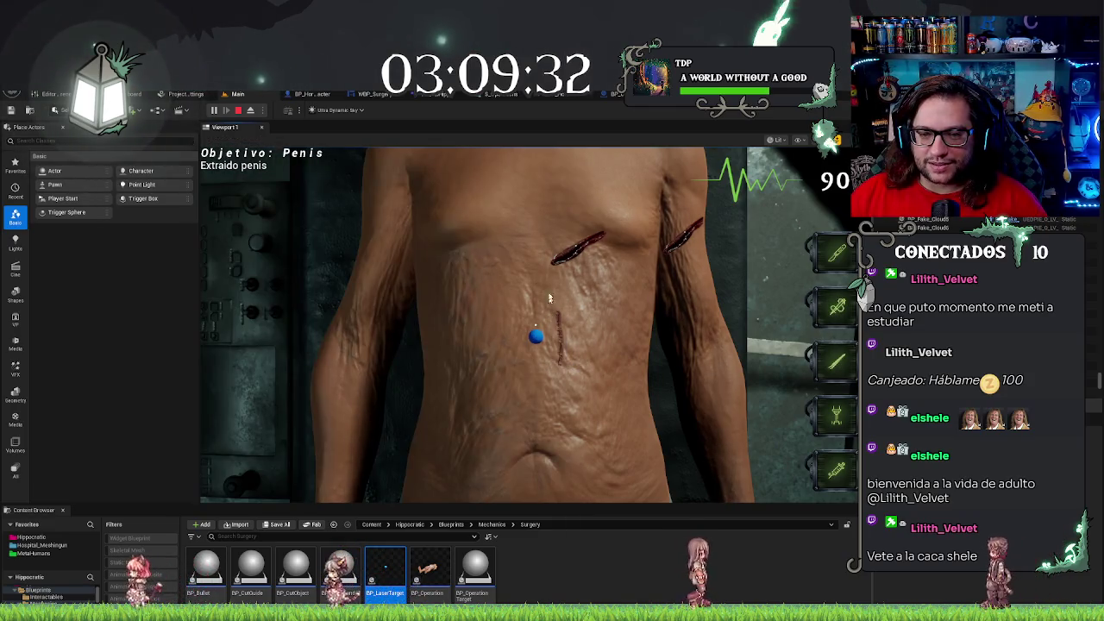
pyautogui.click(571, 246)
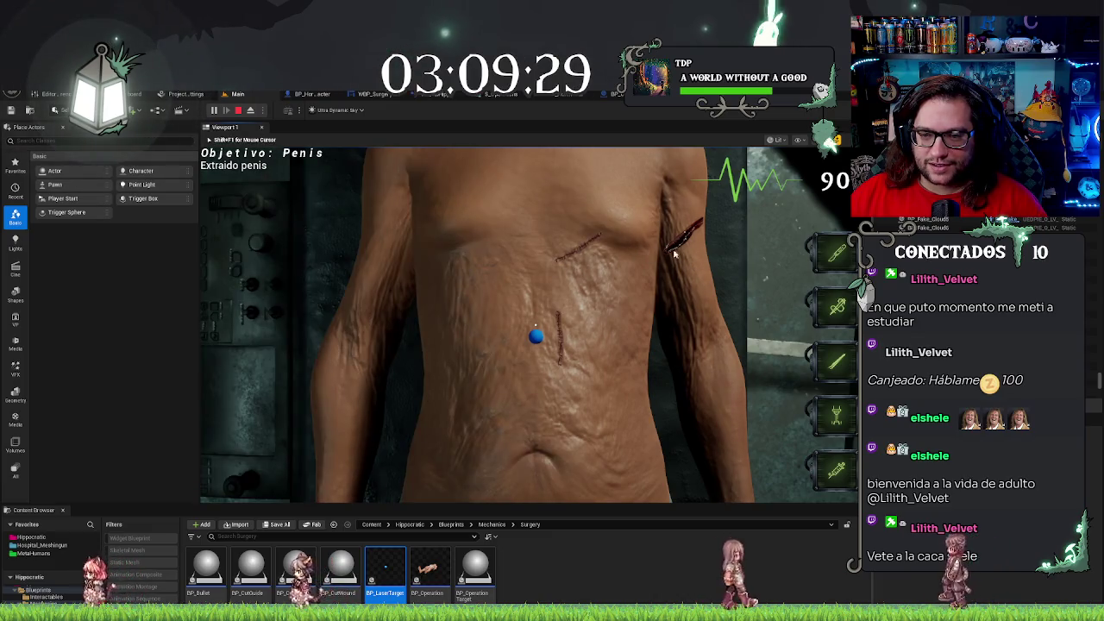
pyautogui.click(683, 226)
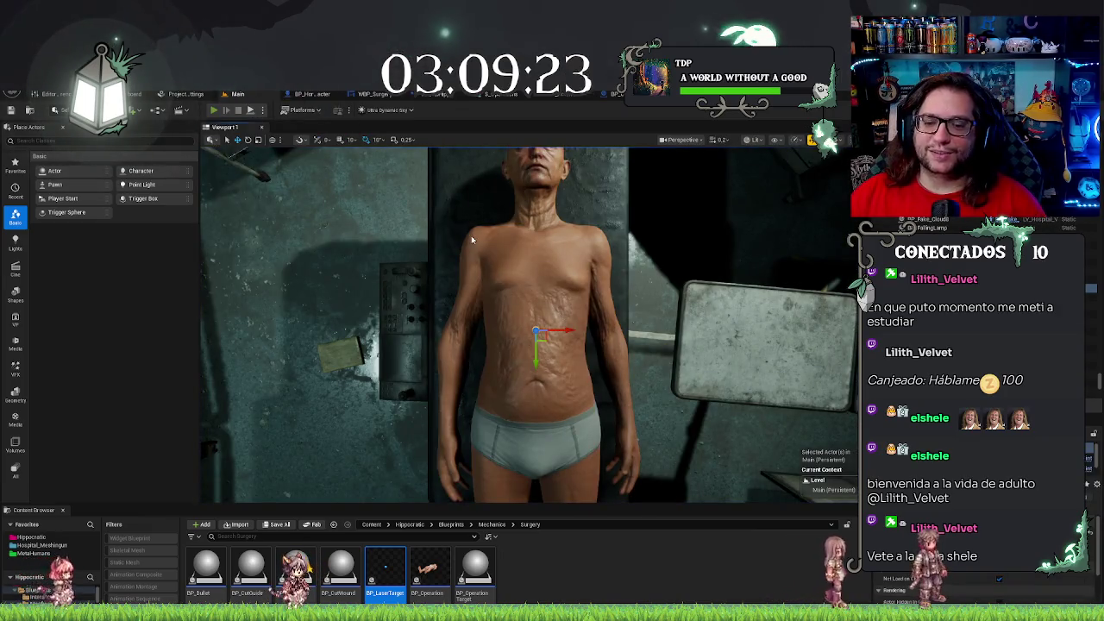
pyautogui.hotkey('alt', 'p')
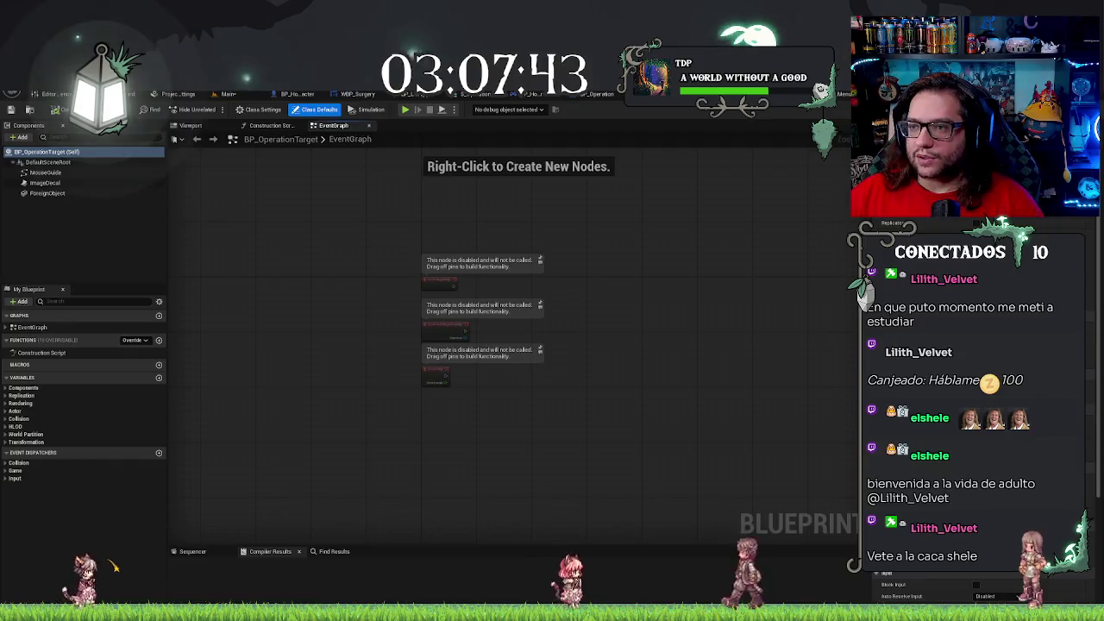
# Bring the Lasering and LaserBegin chains into view, checking the GET and Mouse Hit nodes
pyautogui.click(604, 93)
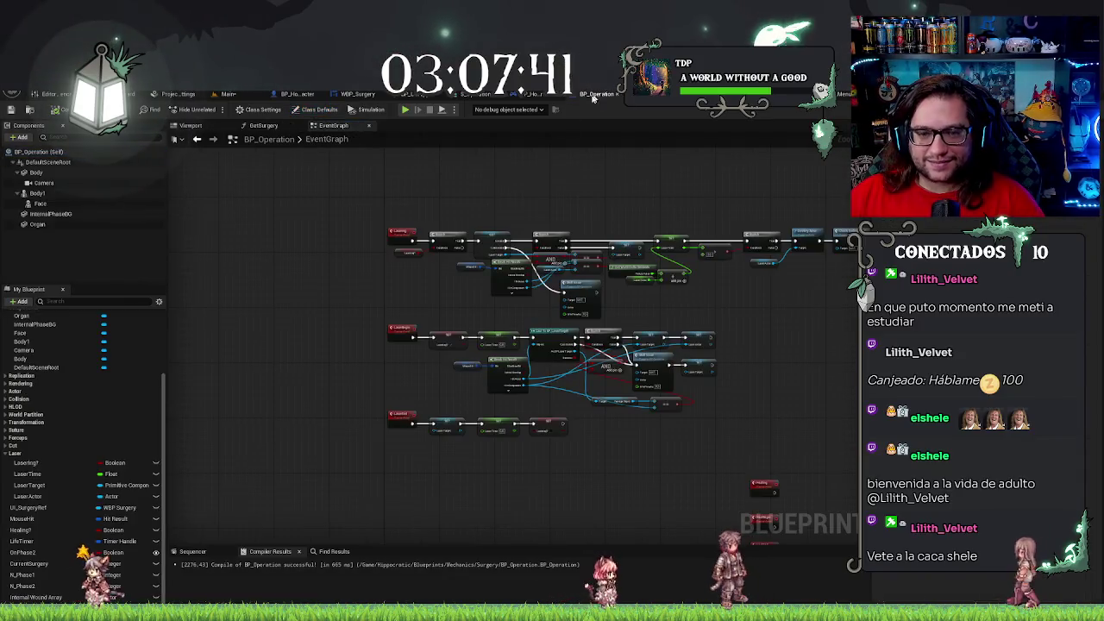
pyautogui.scroll(2, 384, 263)
pyautogui.moveTo(369, 245)
pyautogui.mouseDown()
pyautogui.moveTo(339, 395)
pyautogui.moveTo(264, 257)
pyautogui.mouseUp()
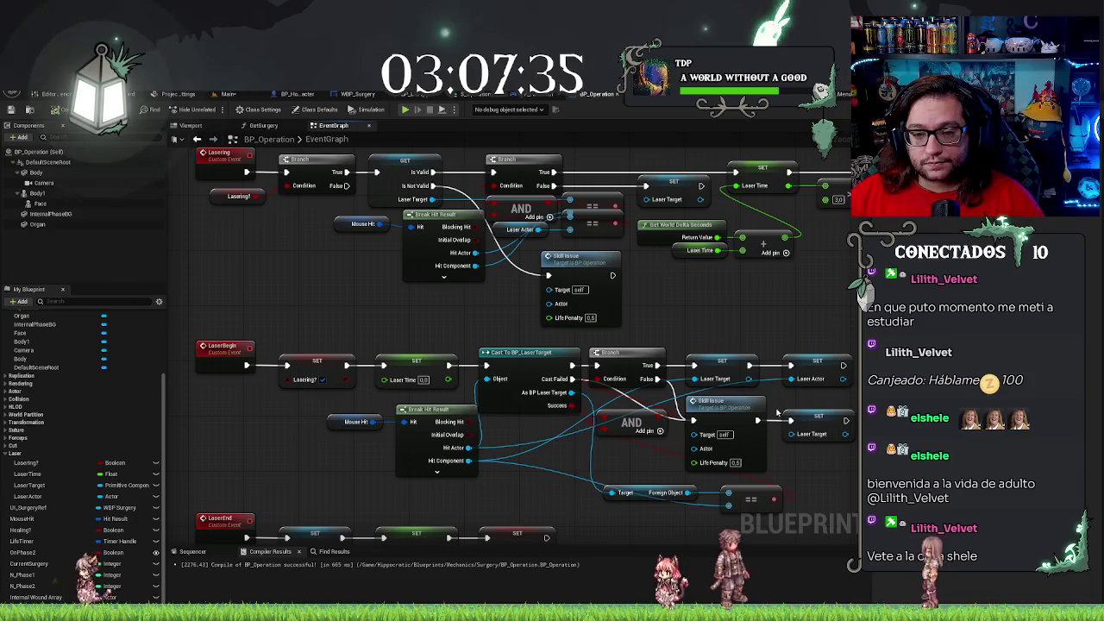
pyautogui.moveTo(226, 365); pyautogui.dragTo(758, 510)
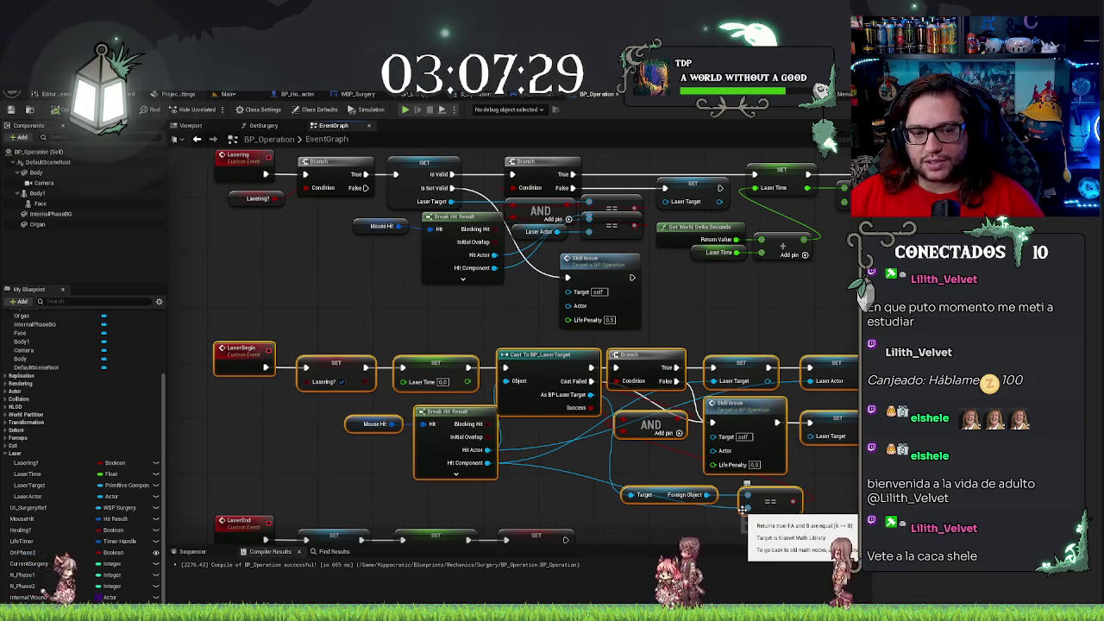
pyautogui.moveTo(247, 224); pyautogui.dragTo(303, 321)
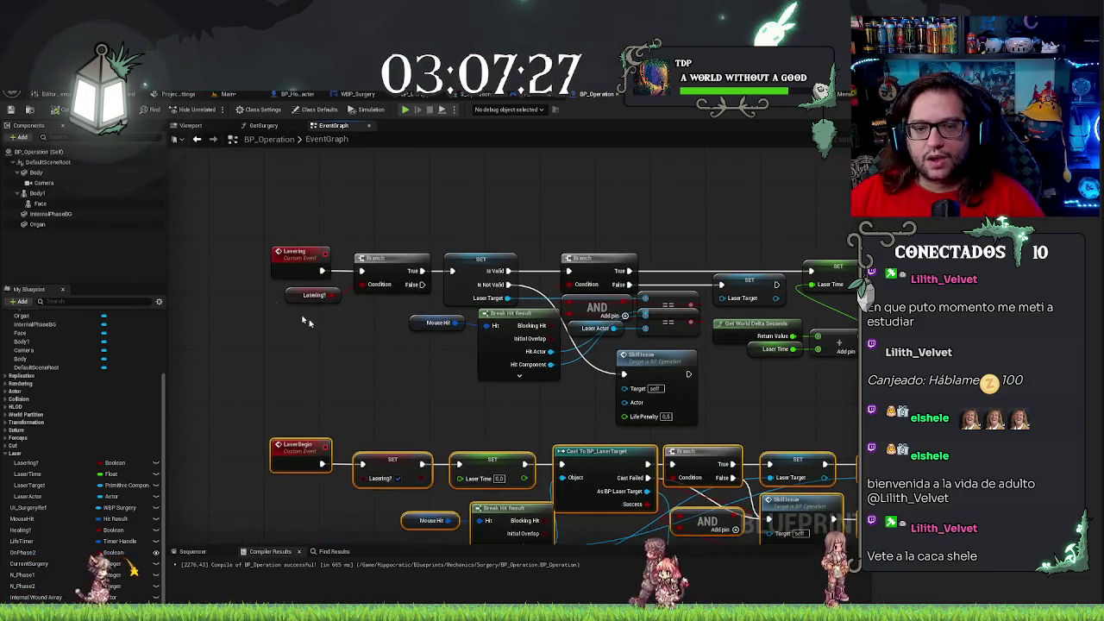
pyautogui.click(481, 259)
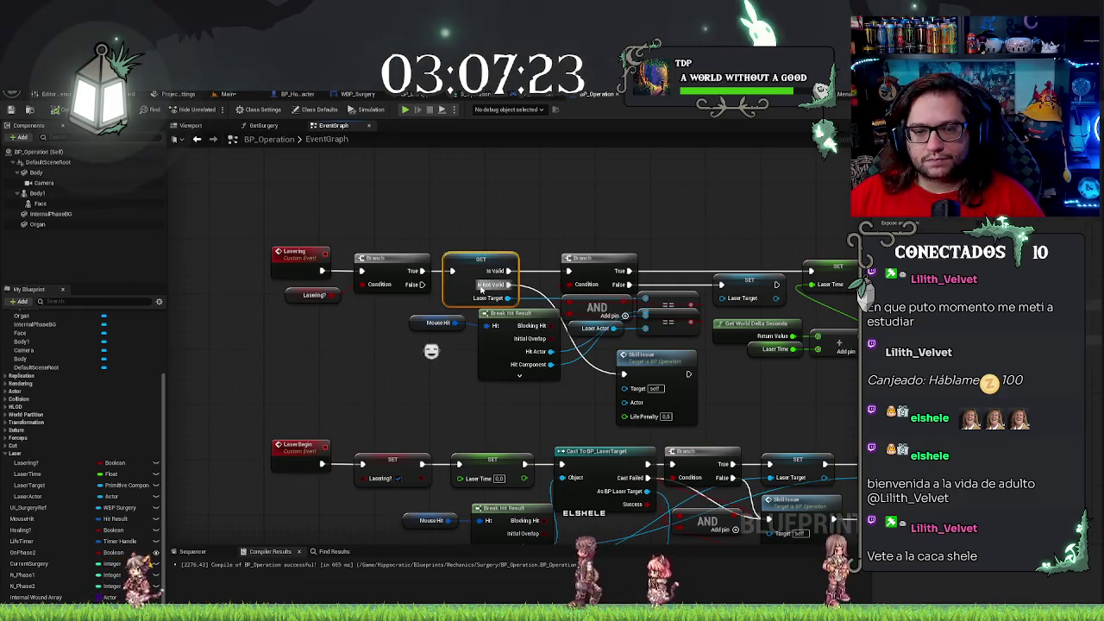
pyautogui.click(444, 323)
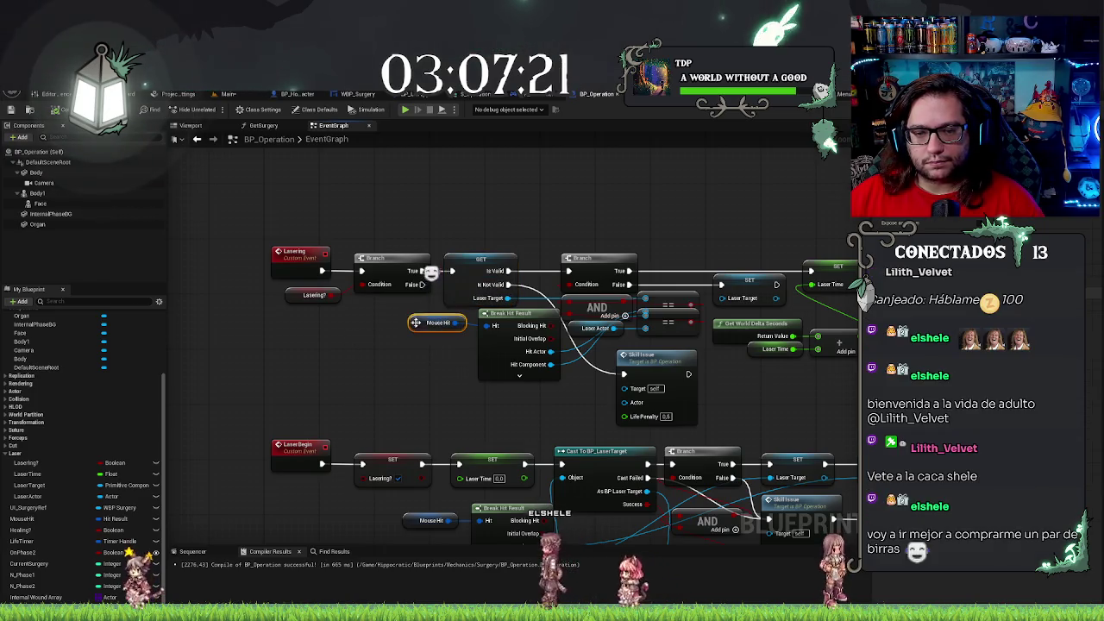
pyautogui.moveTo(479, 420); pyautogui.dragTo(449, 323)
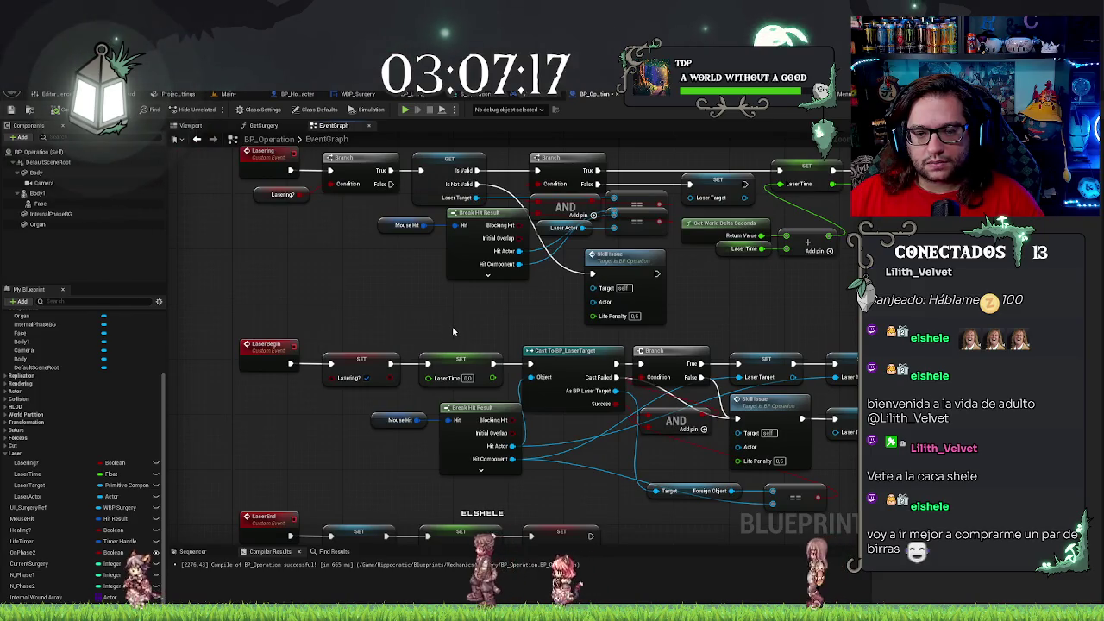
# Delete the SET Laser Time node that follows SET Lasering? in the LaserBegin chain
pyautogui.click(465, 363)
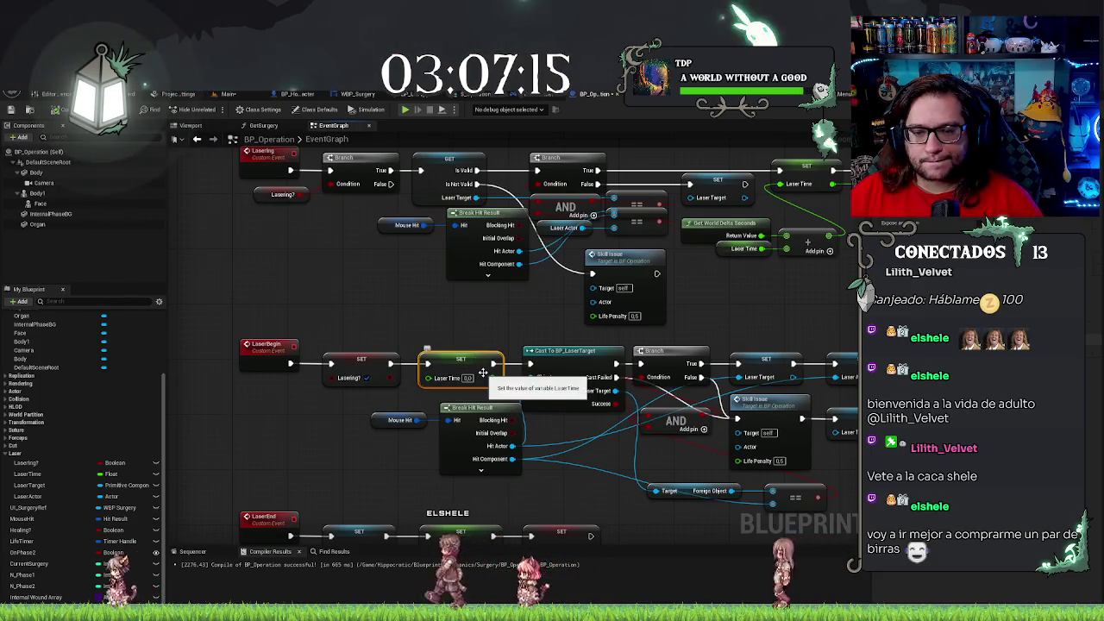
pyautogui.press('Delete')
pyautogui.moveTo(470, 308); pyautogui.dragTo(300, 393)
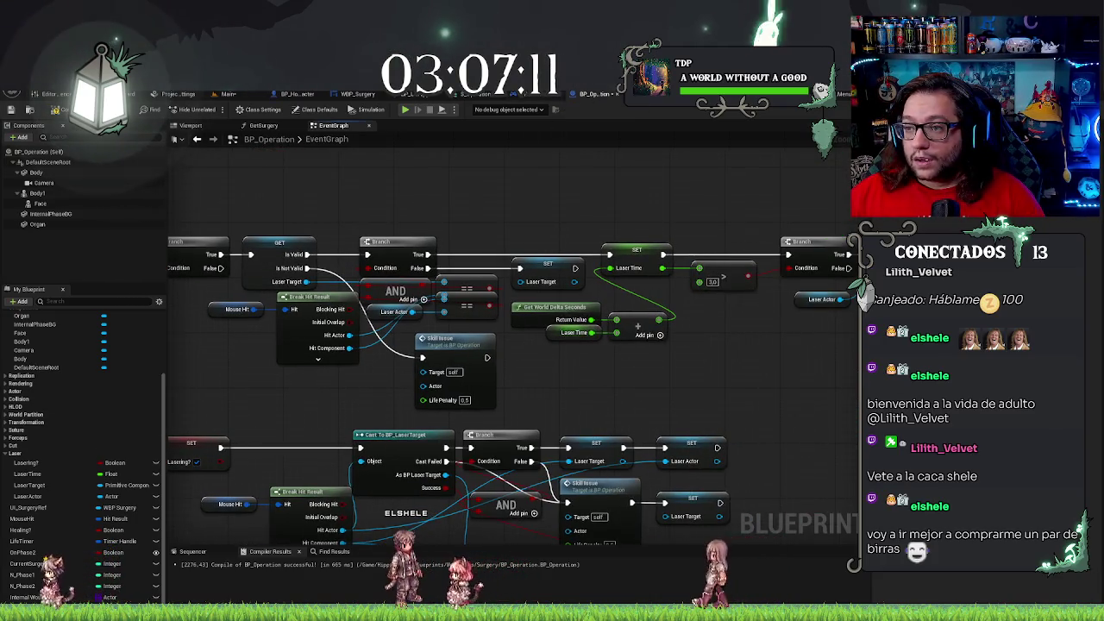
pyautogui.click(284, 93)
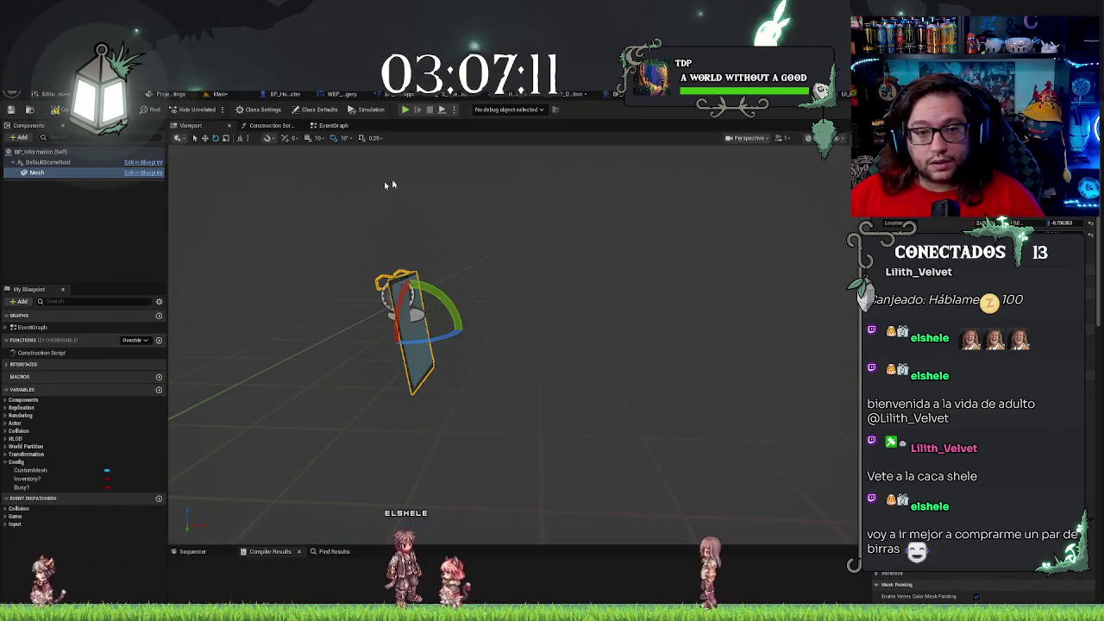
# Discard the accidental new variable added to BP_Information
pyautogui.click(159, 390)
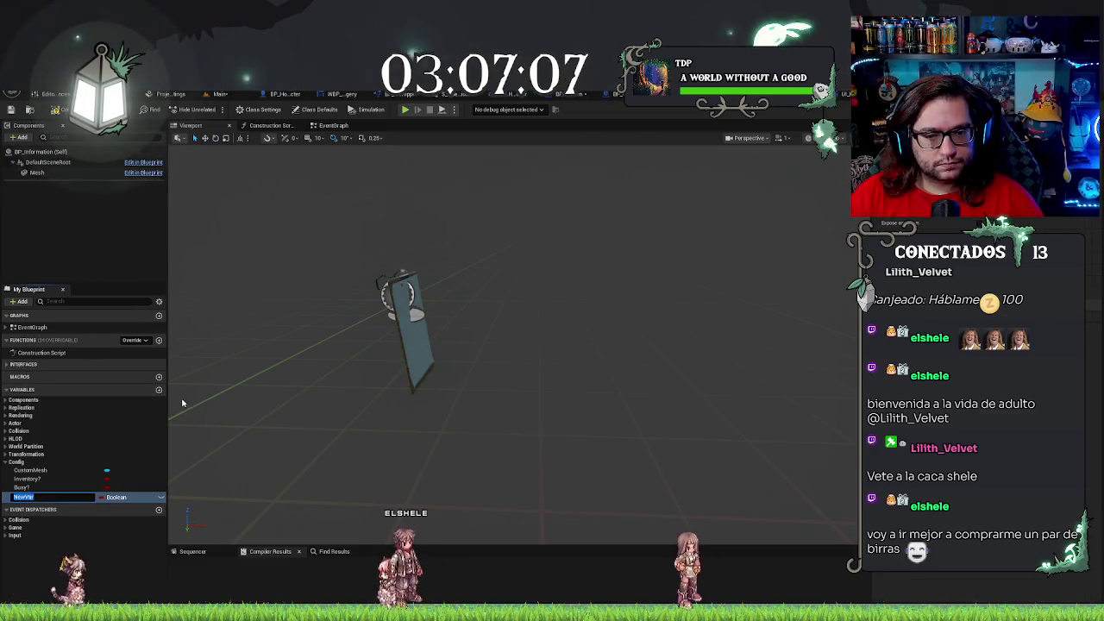
pyautogui.press('Escape')
pyautogui.press('Delete')
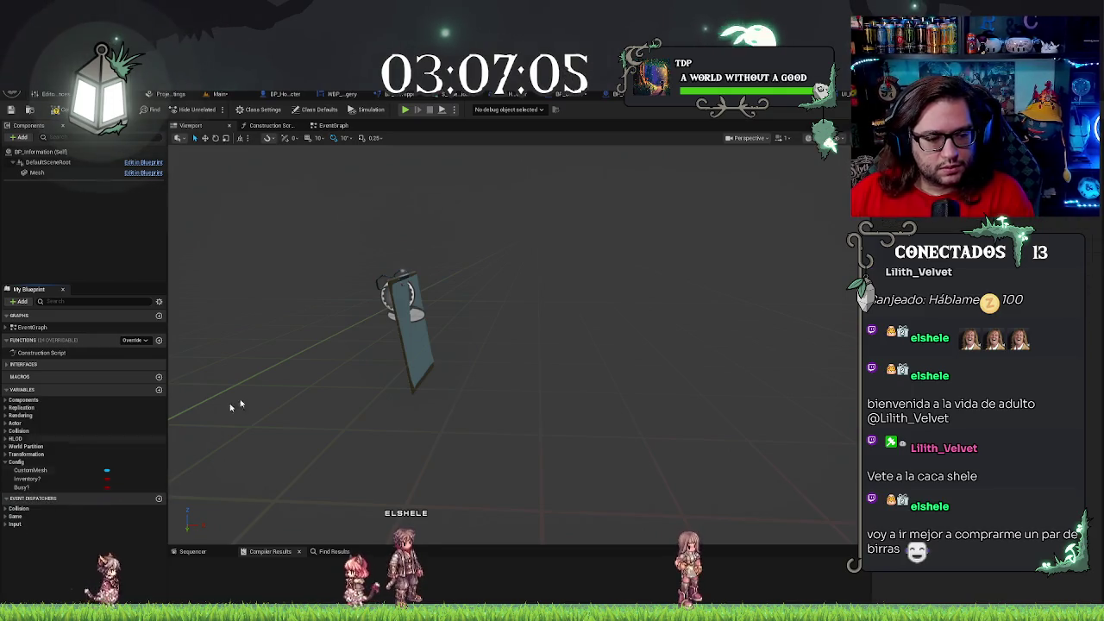
# Add a Float variable named LaserTime to BP_LaserTarget
pyautogui.hotkey('ctrl', 'Tab')
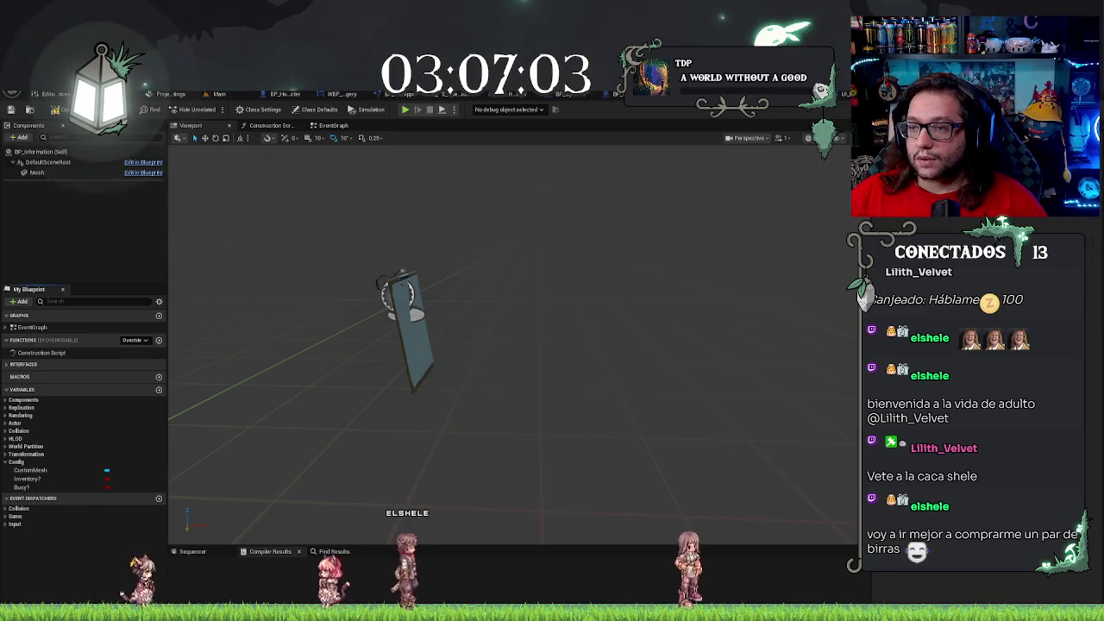
pyautogui.click(158, 378)
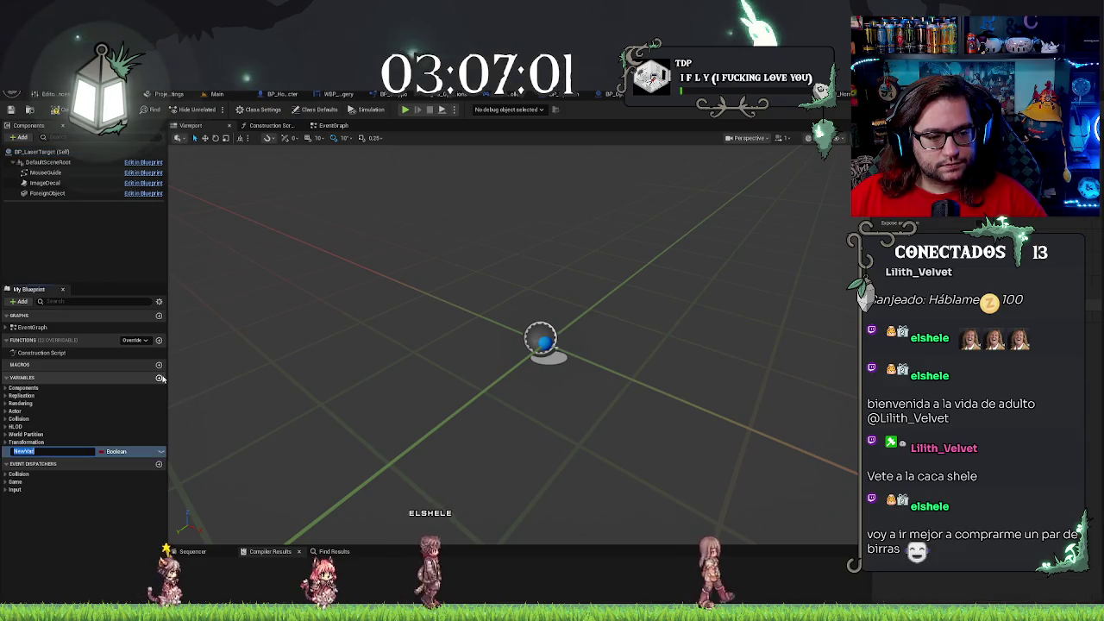
pyautogui.write('Laser')
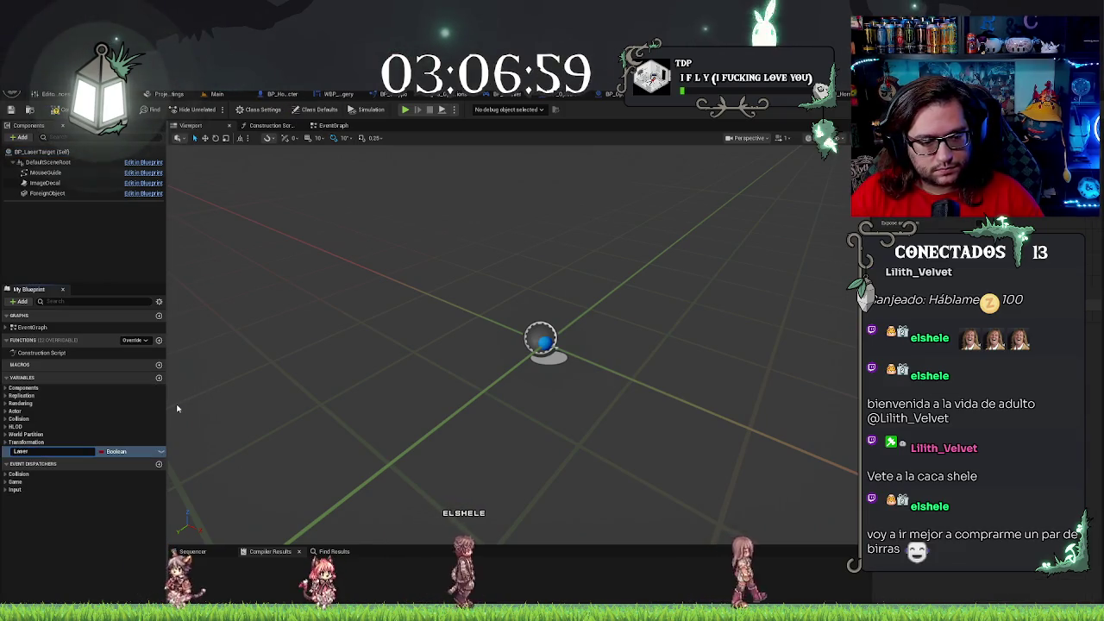
pyautogui.write('Target')
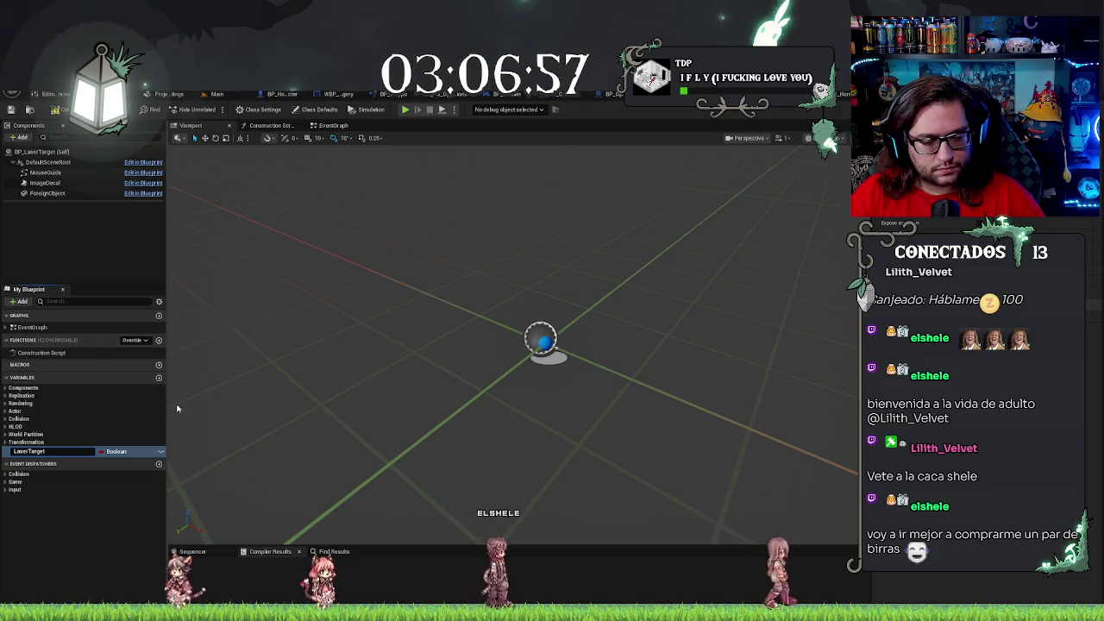
pyautogui.press('BackSpace')
pyautogui.press('BackSpace')
pyautogui.press('BackSpace')
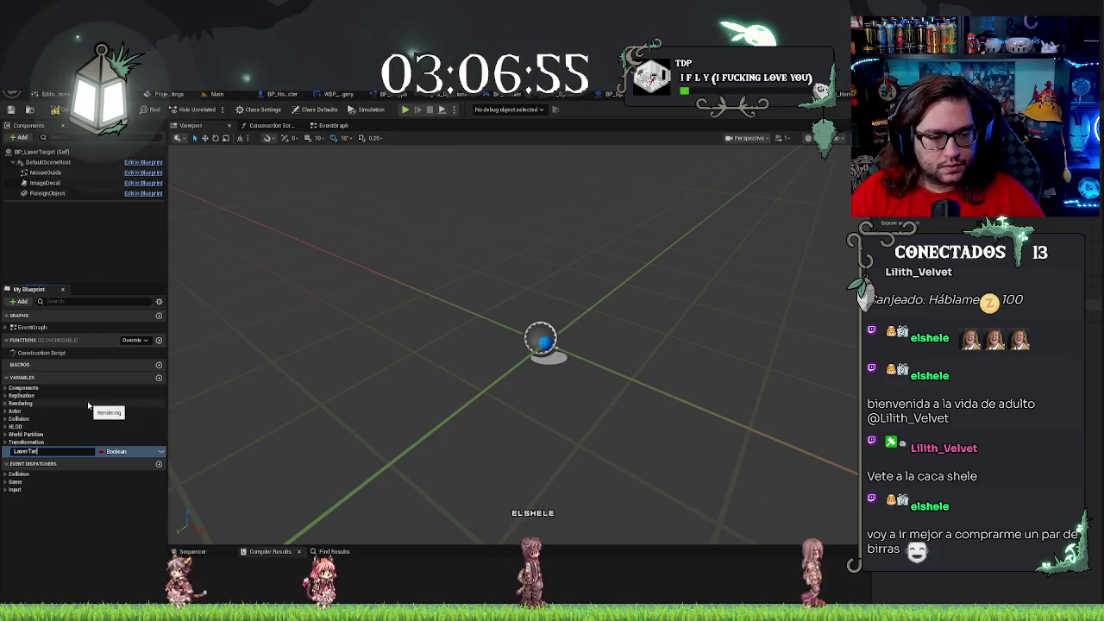
pyautogui.write('me')
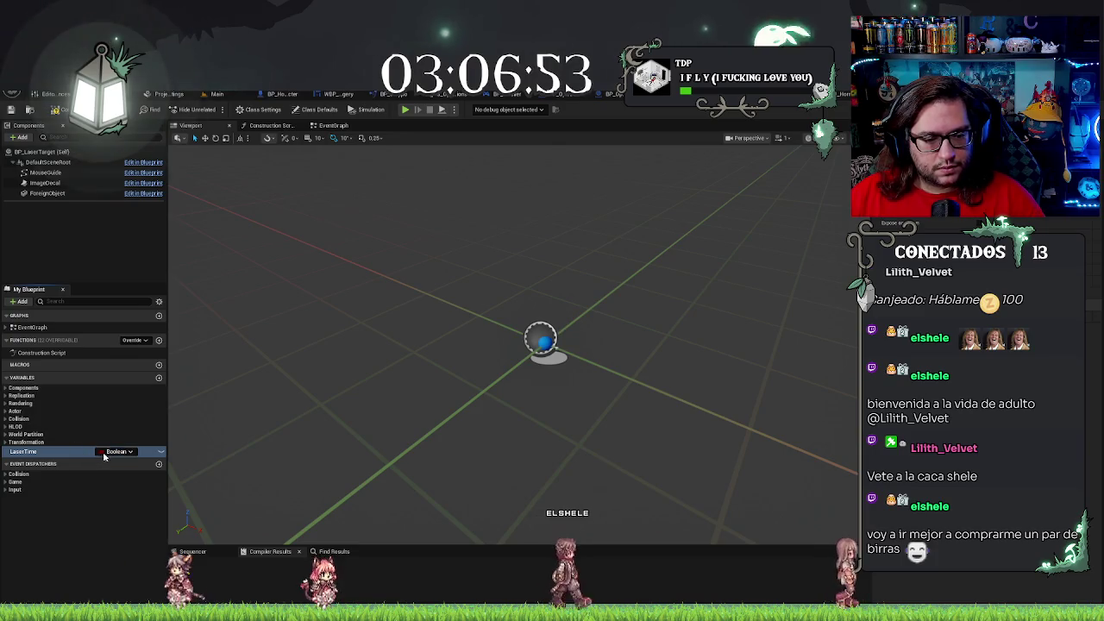
pyautogui.click(121, 451)
pyautogui.click(117, 508)
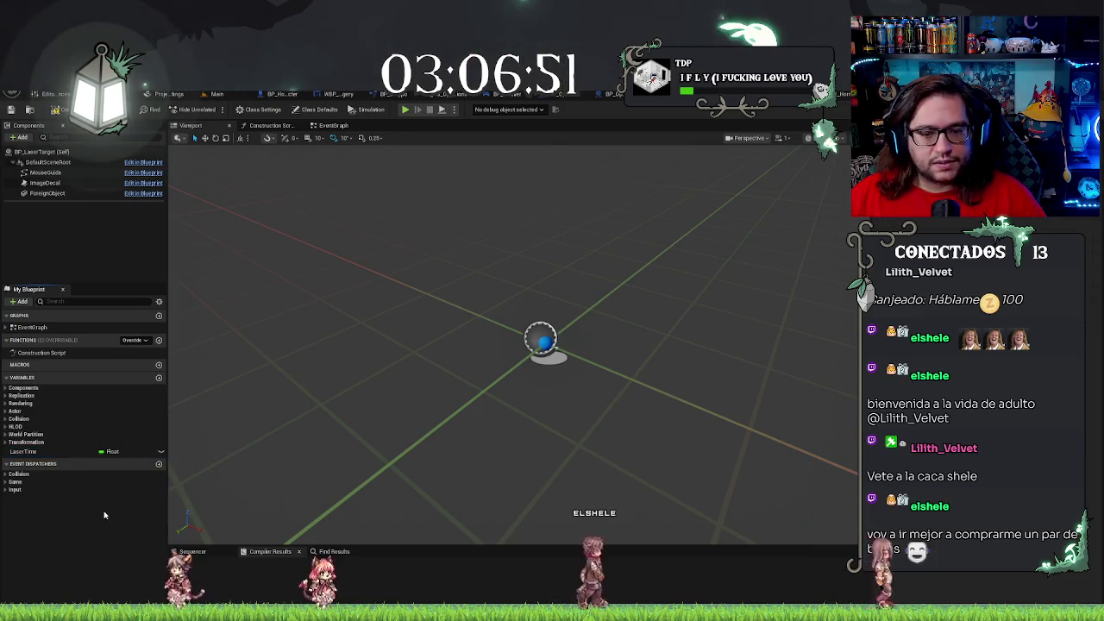
# Return to the Main level and reopen BP_Operation's event graph
pyautogui.click(229, 96)
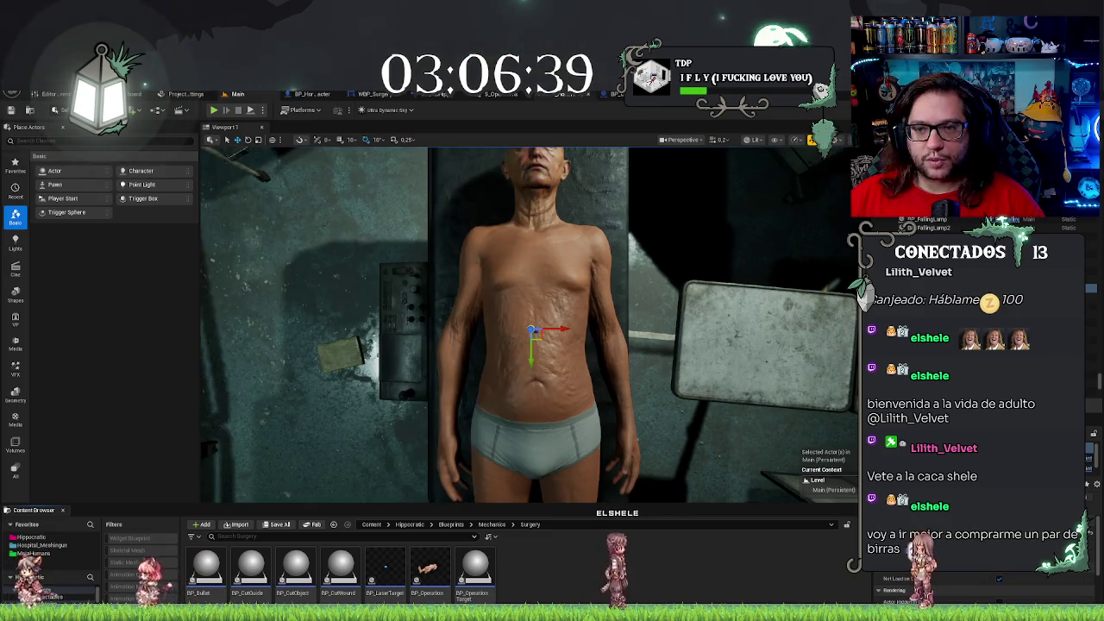
pyautogui.doubleClick(471, 569)
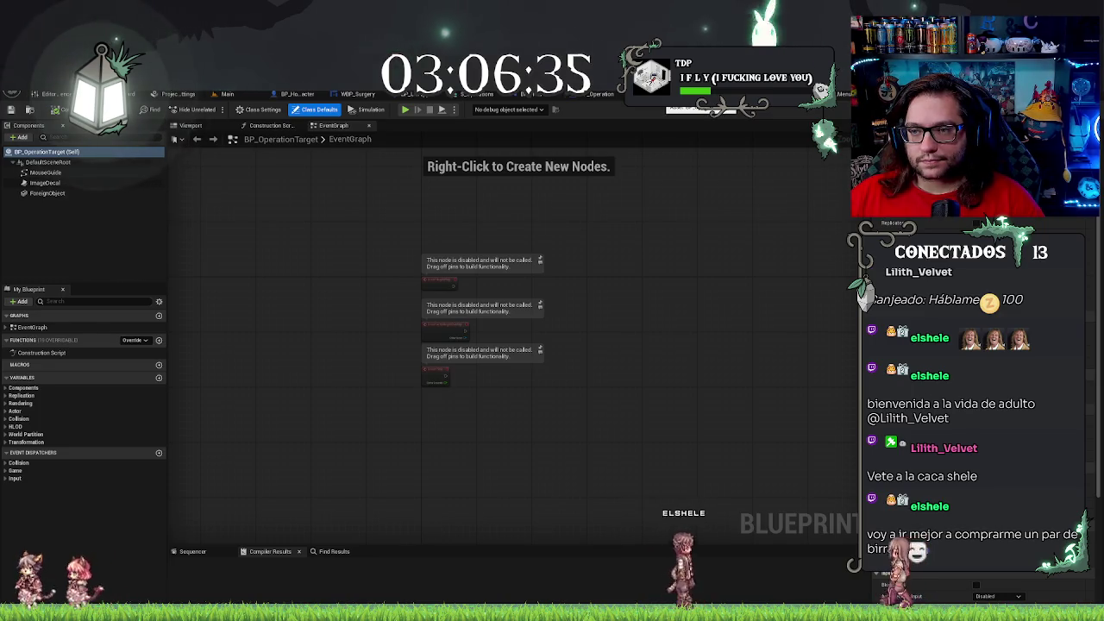
pyautogui.click(656, 94)
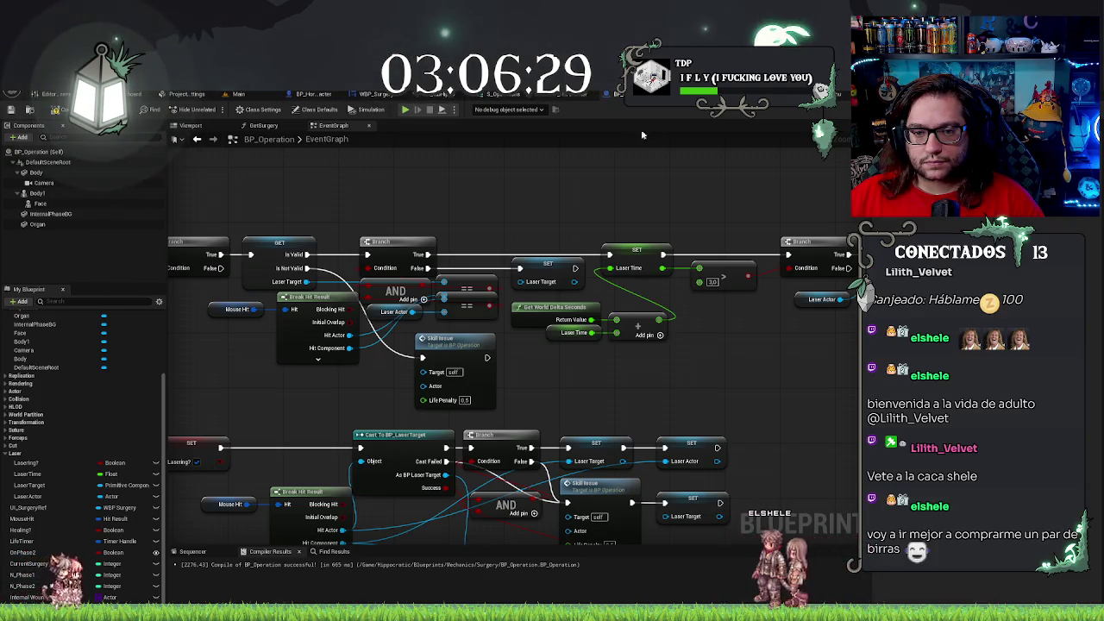
# Add a Get Class node on the Lasering chain's Hit Actor output
pyautogui.scroll(-2, 677, 197)
pyautogui.scroll(2, 485, 284)
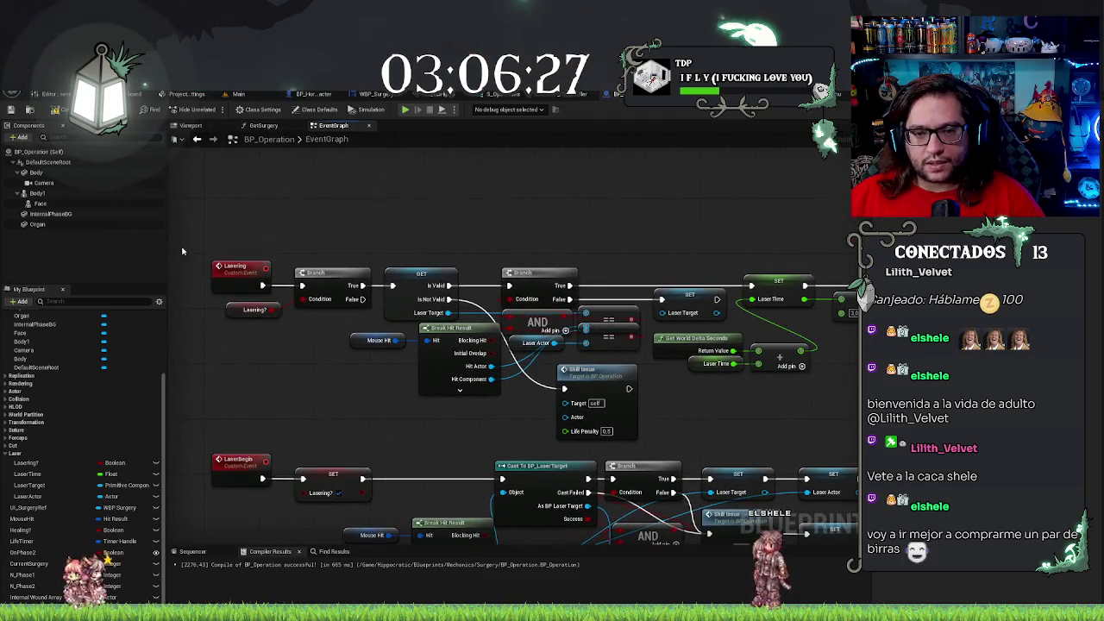
pyautogui.moveTo(484, 255); pyautogui.dragTo(571, 234)
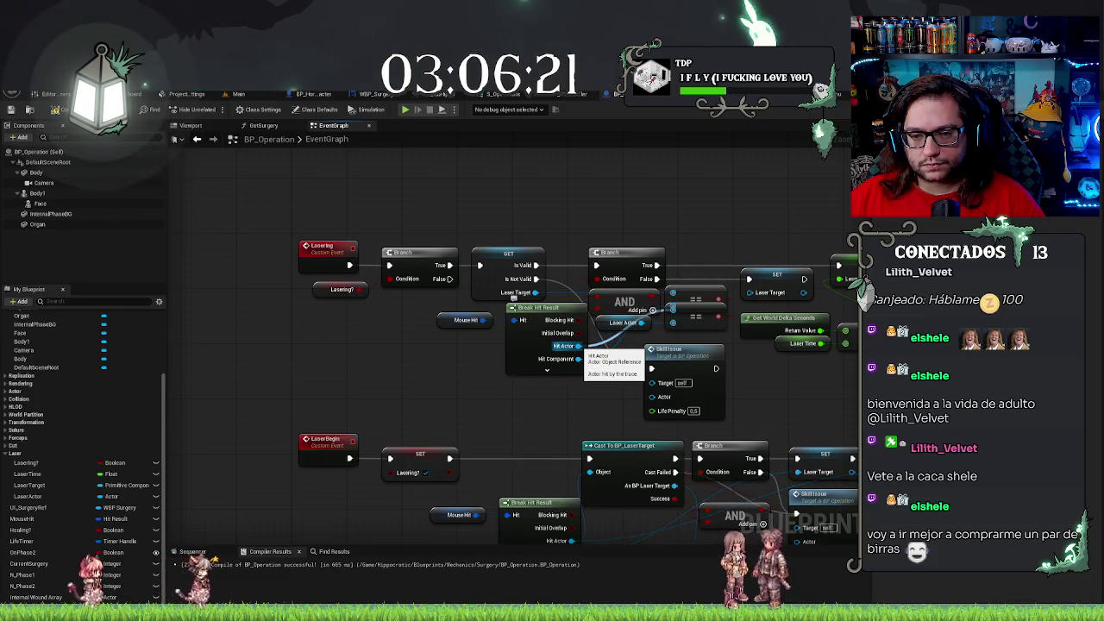
pyautogui.moveTo(578, 345); pyautogui.dragTo(608, 348)
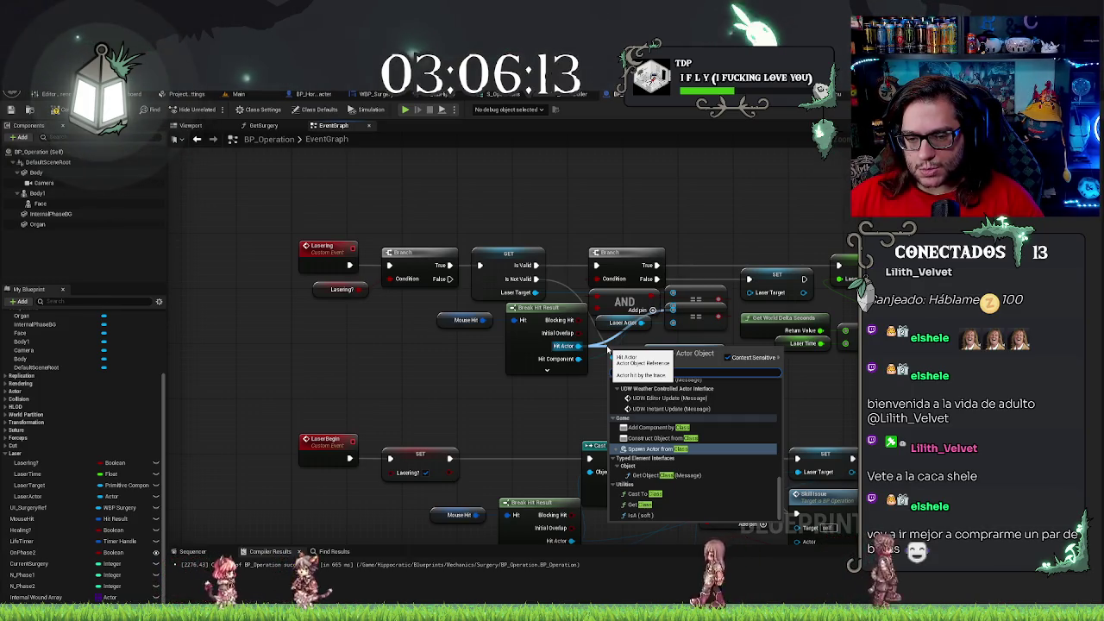
pyautogui.click(634, 504)
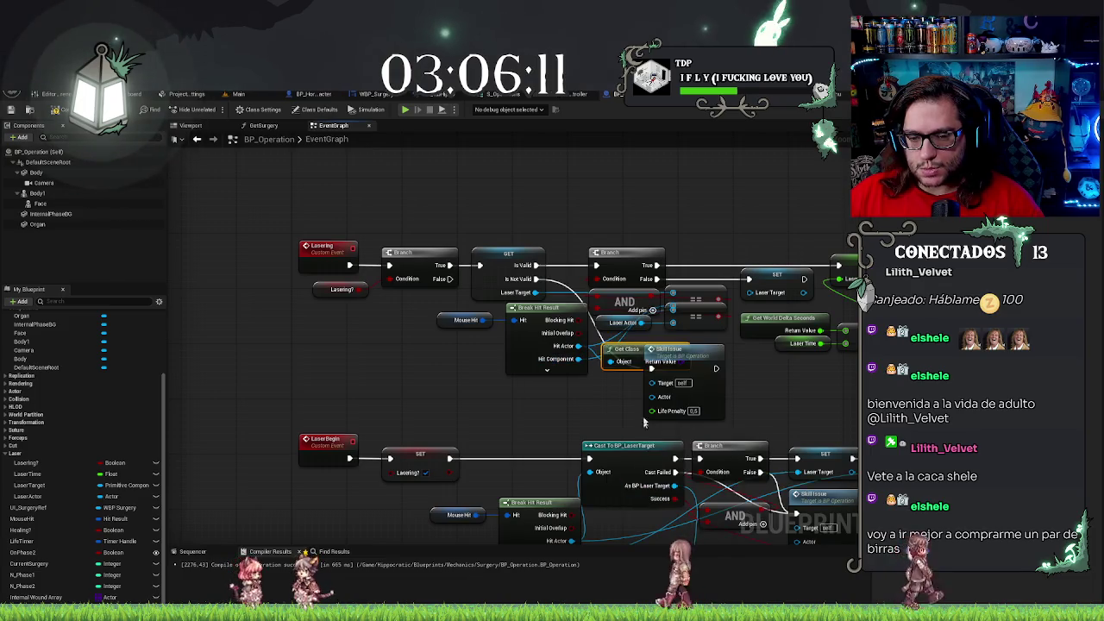
pyautogui.moveTo(623, 354)
pyautogui.mouseDown()
pyautogui.moveTo(582, 407)
pyautogui.moveTo(479, 400)
pyautogui.moveTo(515, 394)
pyautogui.mouseUp()
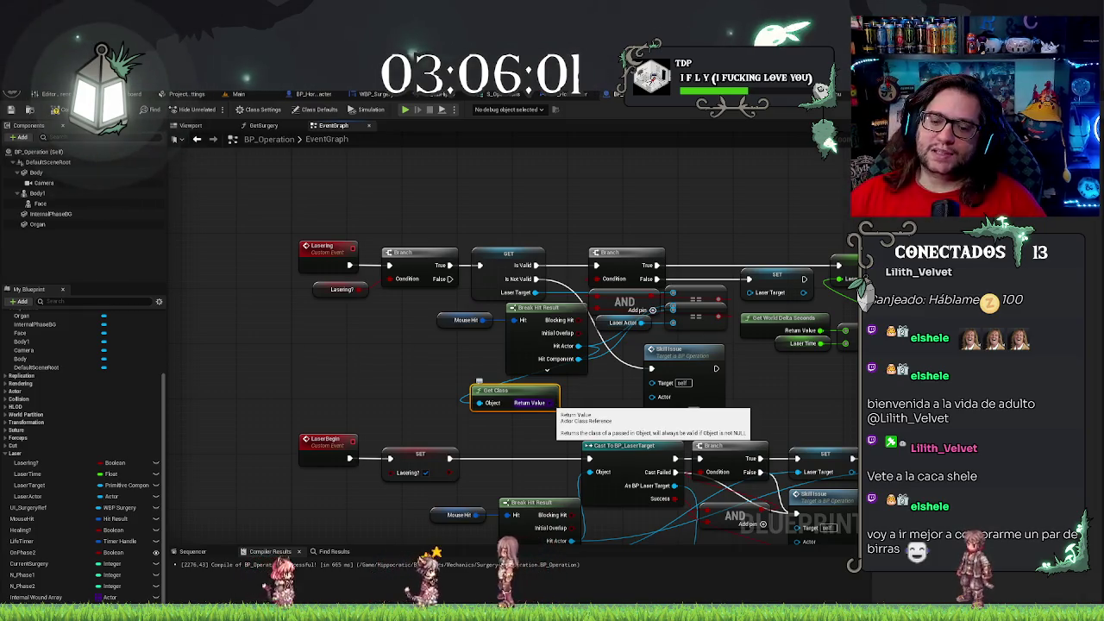
# Compare the Get Class result with an Equal node set to BP_LaserTarget
pyautogui.moveTo(555, 403); pyautogui.dragTo(591, 396)
pyautogui.write('c')
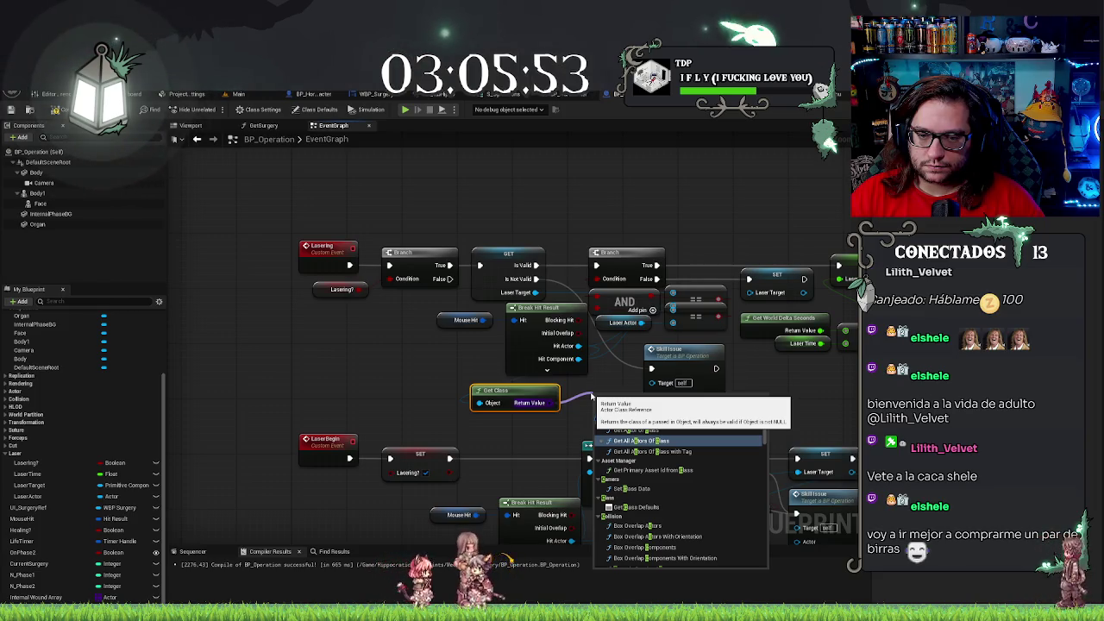
pyautogui.write('a')
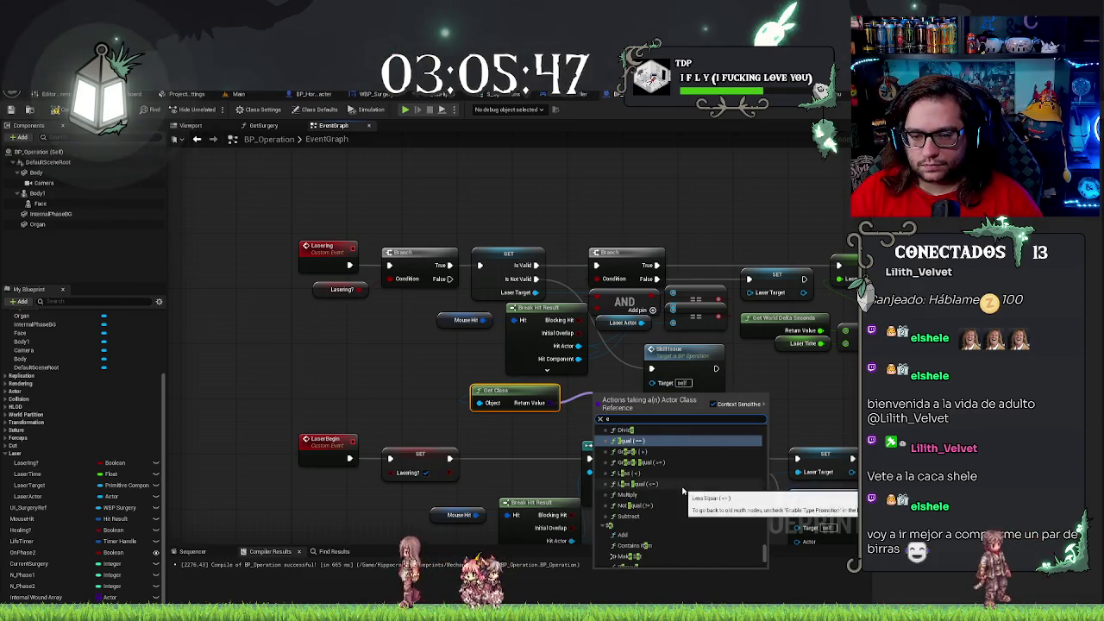
pyautogui.click(682, 488)
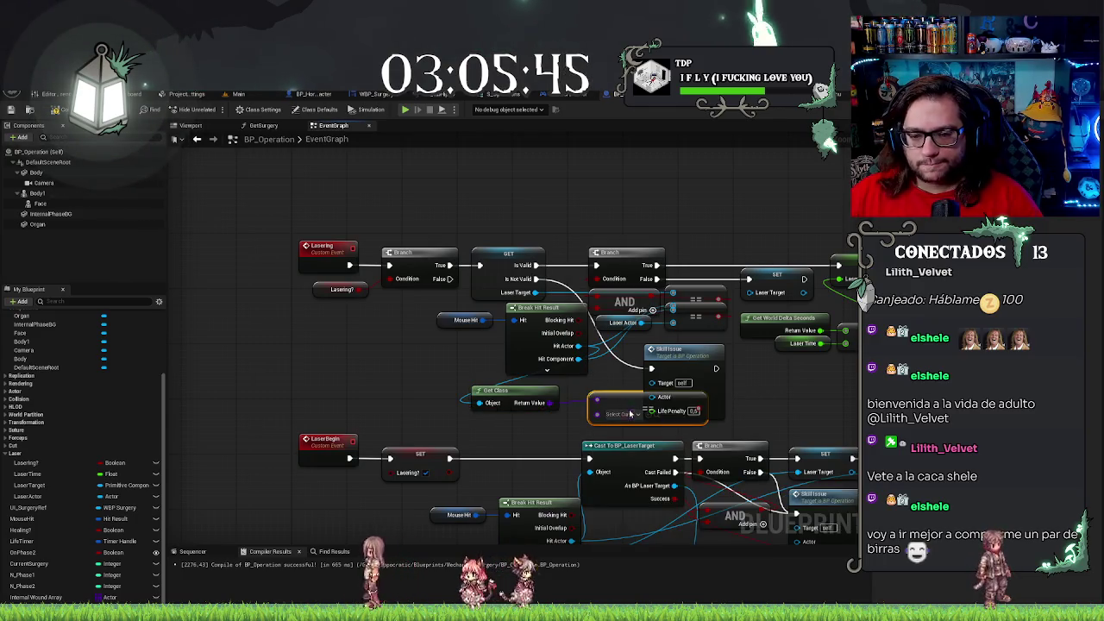
pyautogui.click(626, 414)
pyautogui.write('laser')
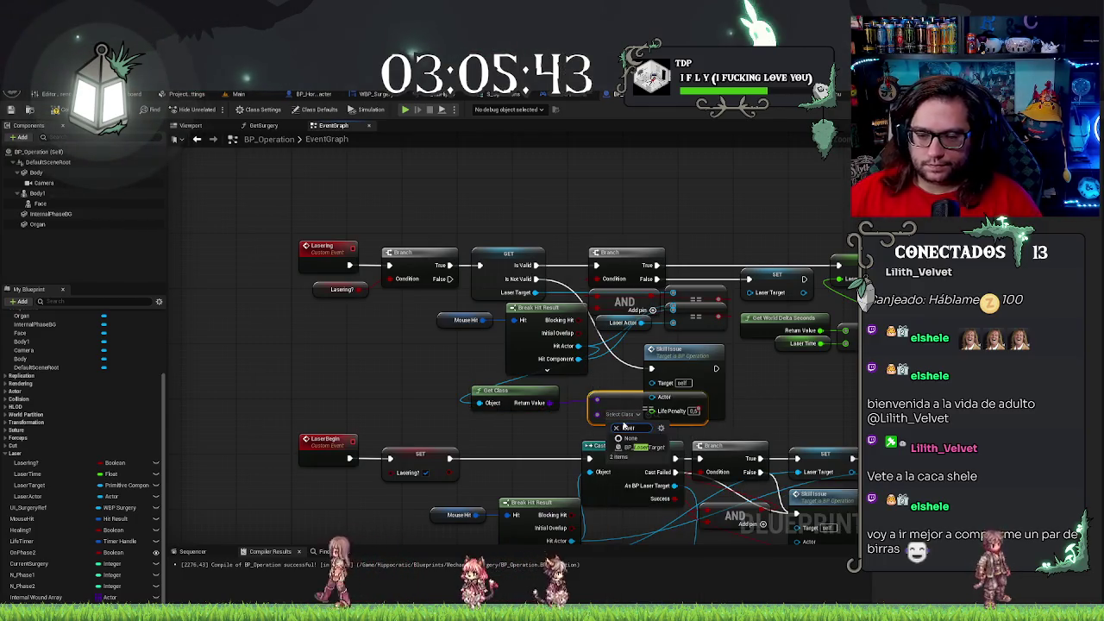
pyautogui.click(632, 446)
pyautogui.moveTo(628, 400); pyautogui.dragTo(539, 397)
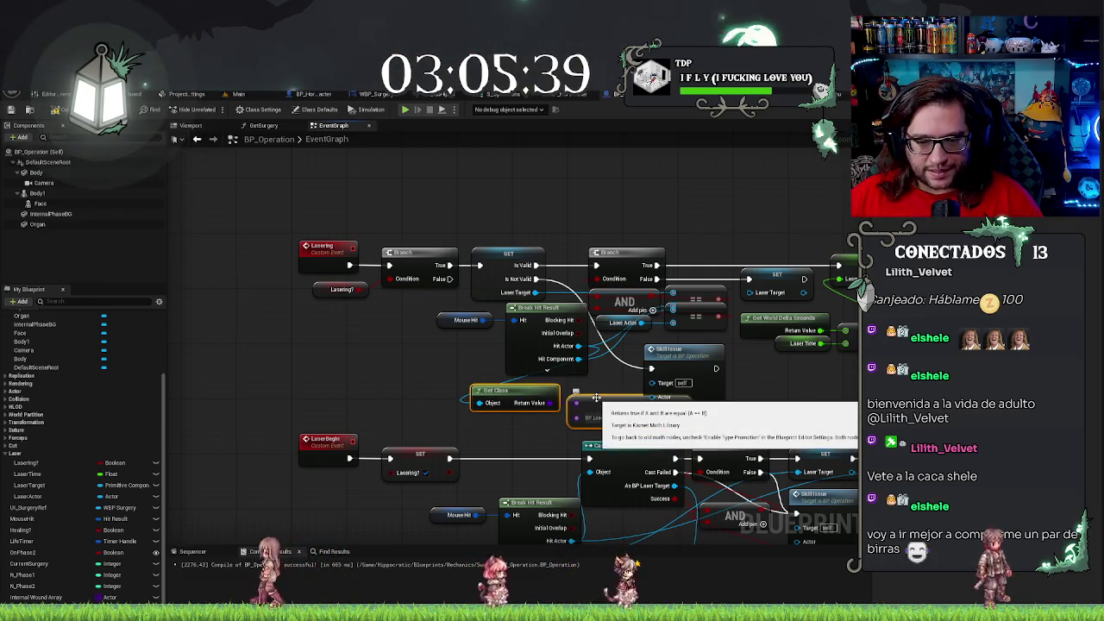
pyautogui.moveTo(596, 397); pyautogui.dragTo(551, 392)
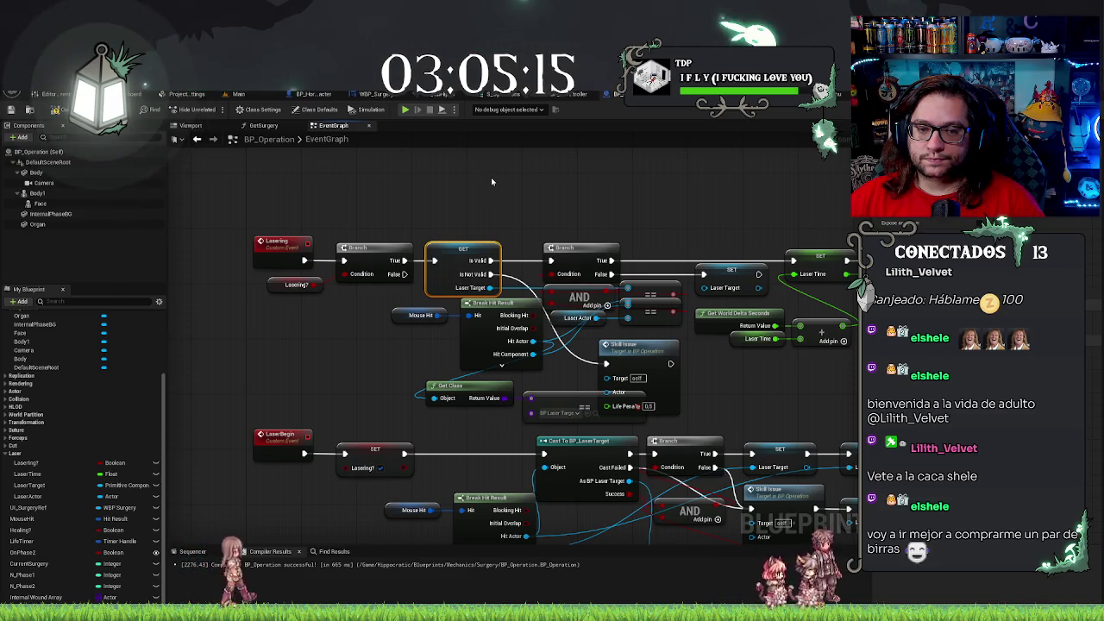
# Move Mouse Hit and Break Hit Result left, delete the Is Valid check, and rearrange nodes
pyautogui.click(408, 318)
pyautogui.keyDown('ctrl'); pyautogui.click(501, 335); pyautogui.keyUp('ctrl')
pyautogui.moveTo(501, 334); pyautogui.dragTo(369, 336)
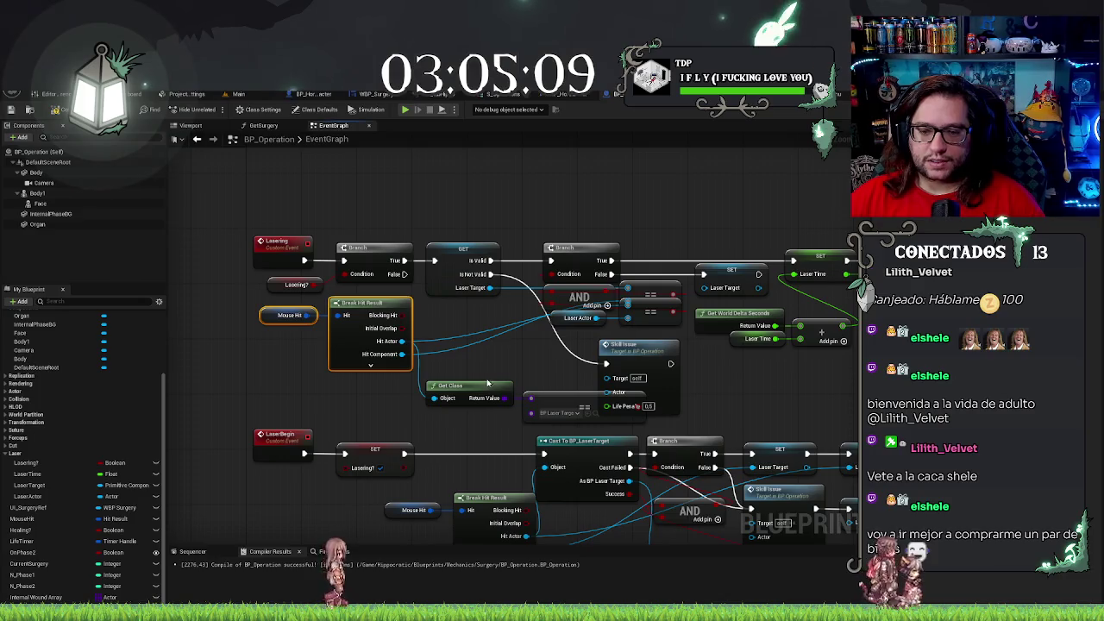
pyautogui.moveTo(475, 217)
pyautogui.mouseDown()
pyautogui.moveTo(440, 205)
pyautogui.moveTo(511, 257)
pyautogui.mouseUp()
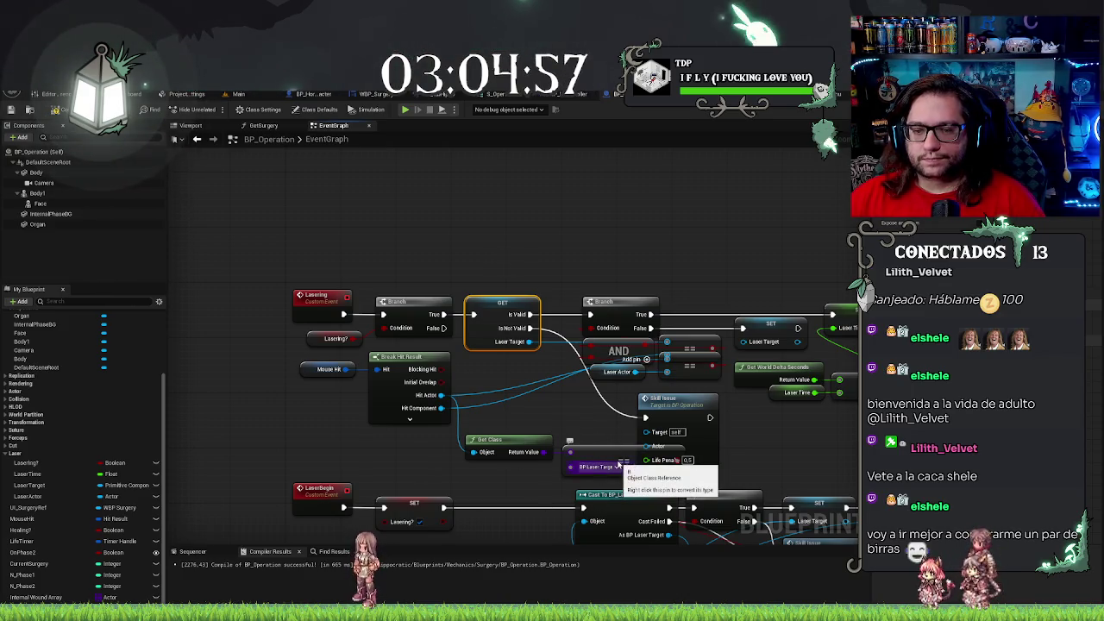
pyautogui.press('Delete')
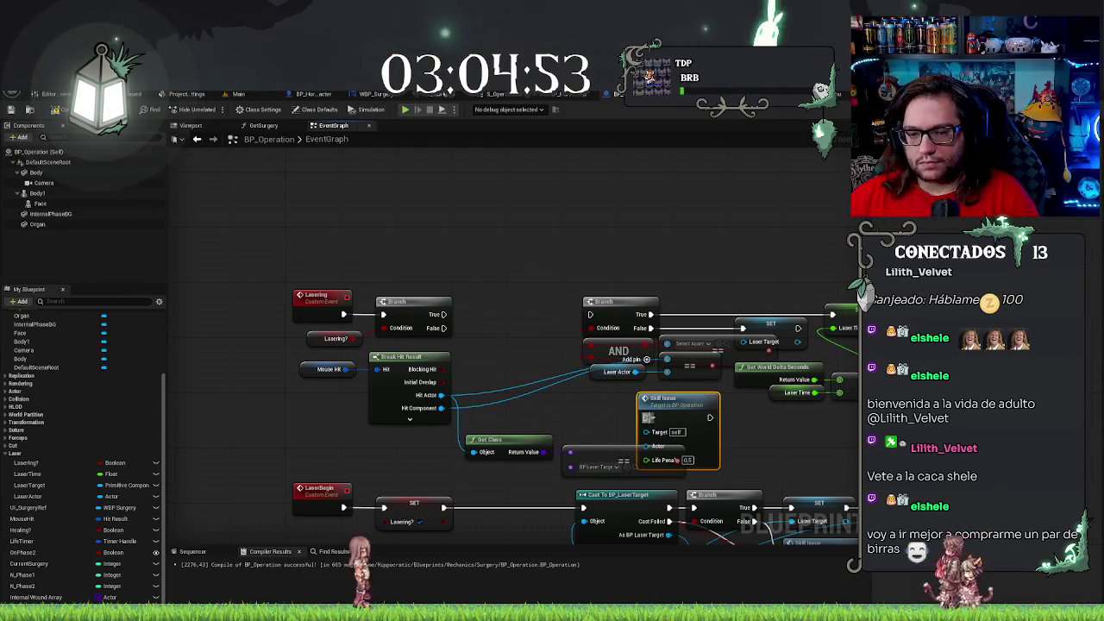
pyautogui.moveTo(664, 401); pyautogui.dragTo(711, 401)
pyautogui.moveTo(642, 455)
pyautogui.mouseDown()
pyautogui.moveTo(552, 409)
pyautogui.moveTo(488, 327)
pyautogui.moveTo(500, 312)
pyautogui.moveTo(621, 410)
pyautogui.moveTo(693, 417)
pyautogui.moveTo(642, 404)
pyautogui.mouseUp()
# Add a Branch driven by the == result and wire its True into the third Branch
pyautogui.click(517, 315)
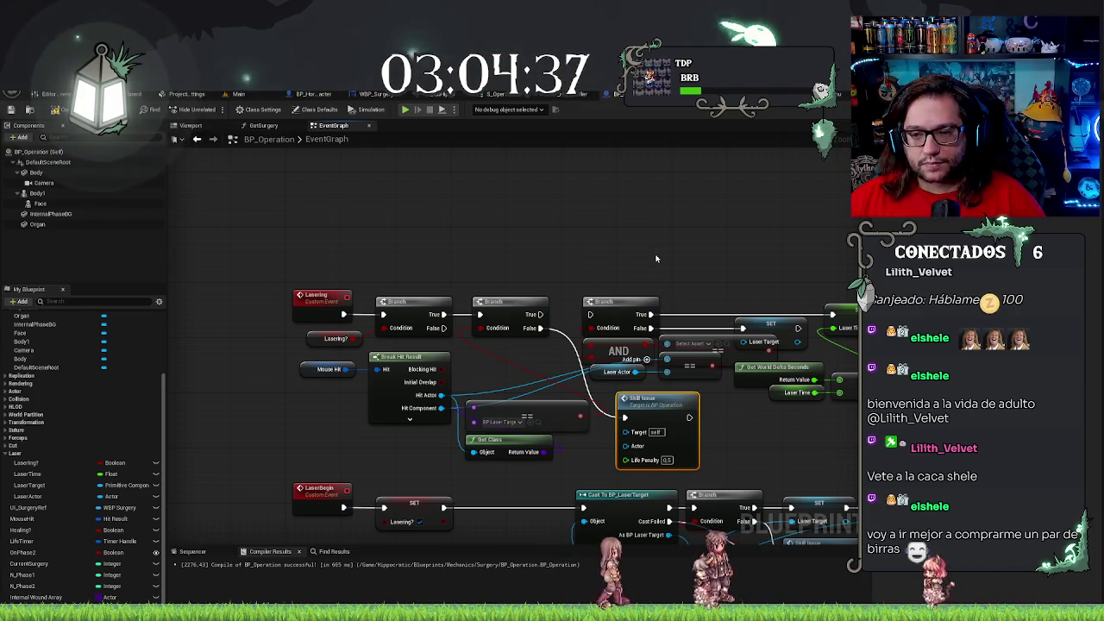
pyautogui.moveTo(539, 321); pyautogui.dragTo(591, 315)
pyautogui.moveTo(644, 276); pyautogui.dragTo(570, 259)
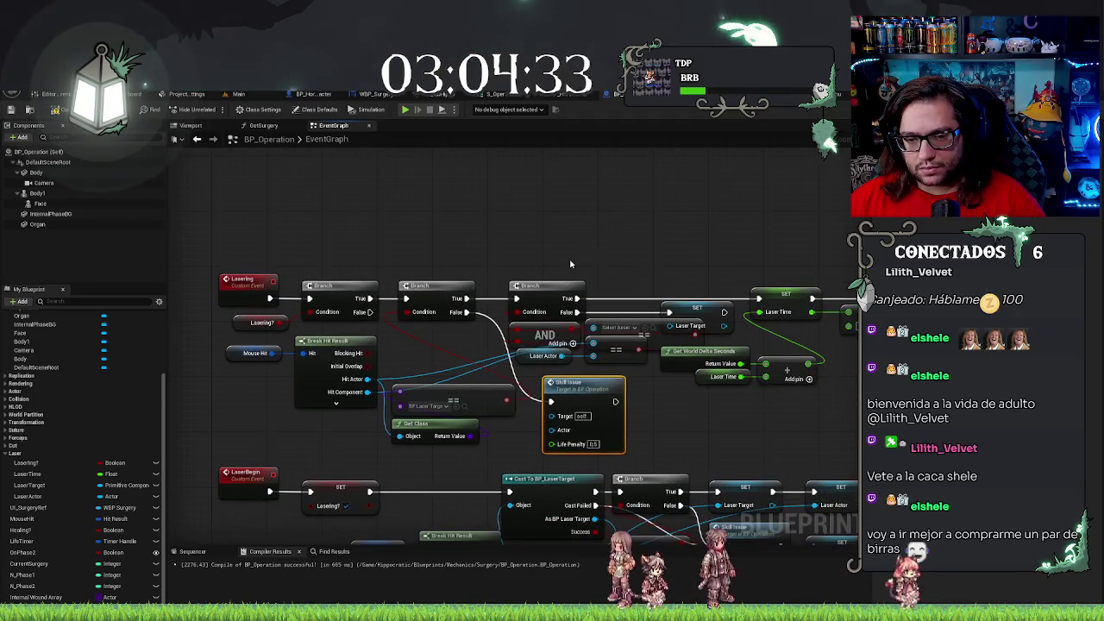
pyautogui.moveTo(660, 248); pyautogui.dragTo(516, 229)
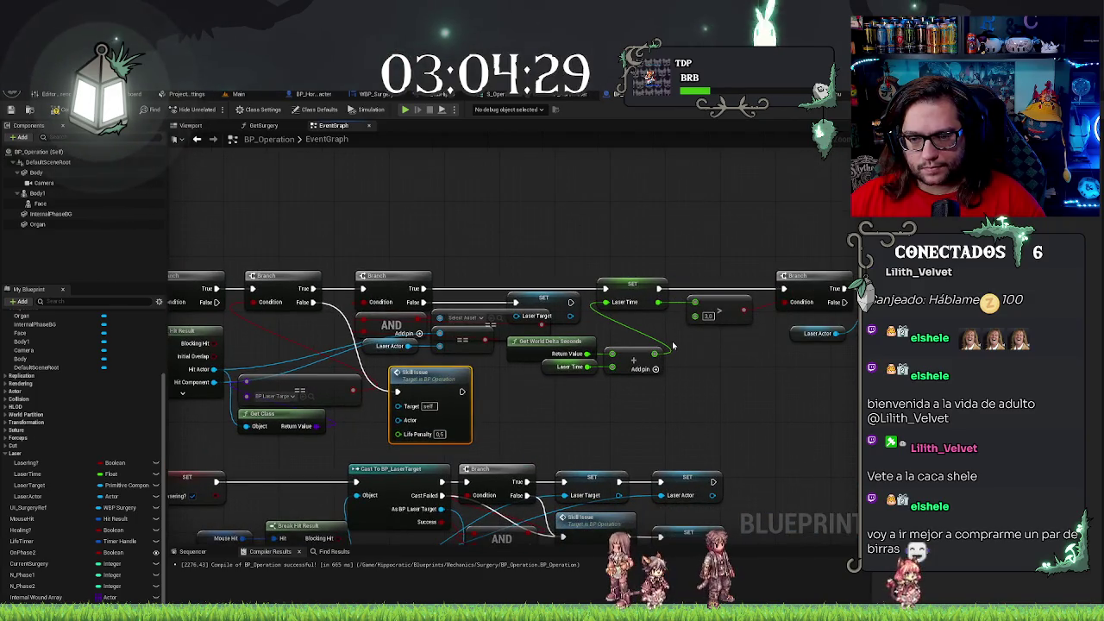
pyautogui.click(644, 282)
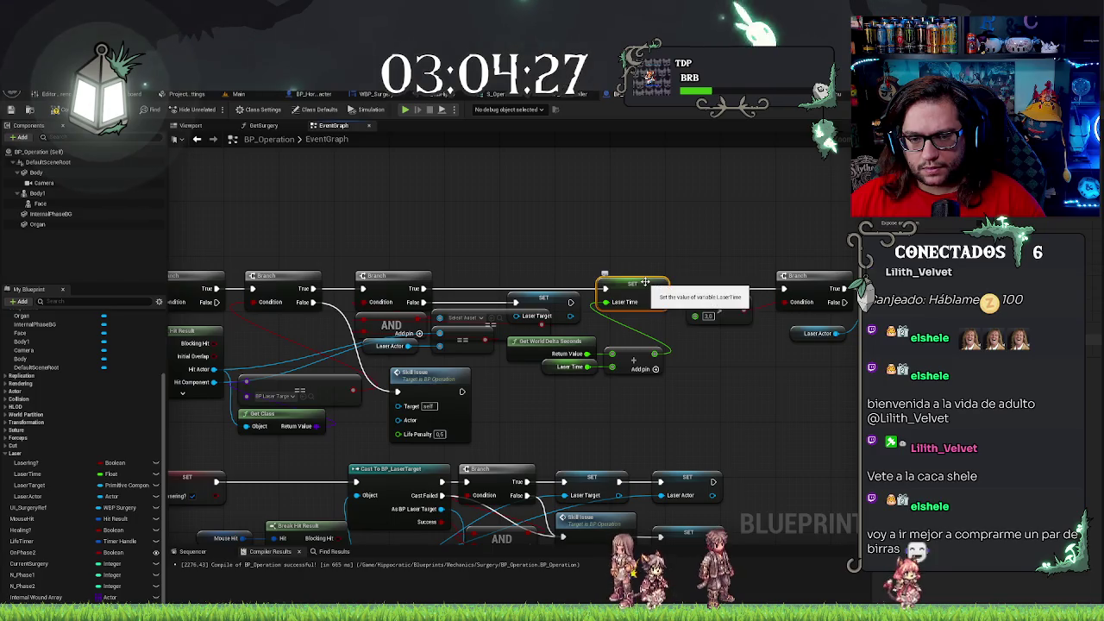
pyautogui.moveTo(550, 250); pyautogui.dragTo(635, 255)
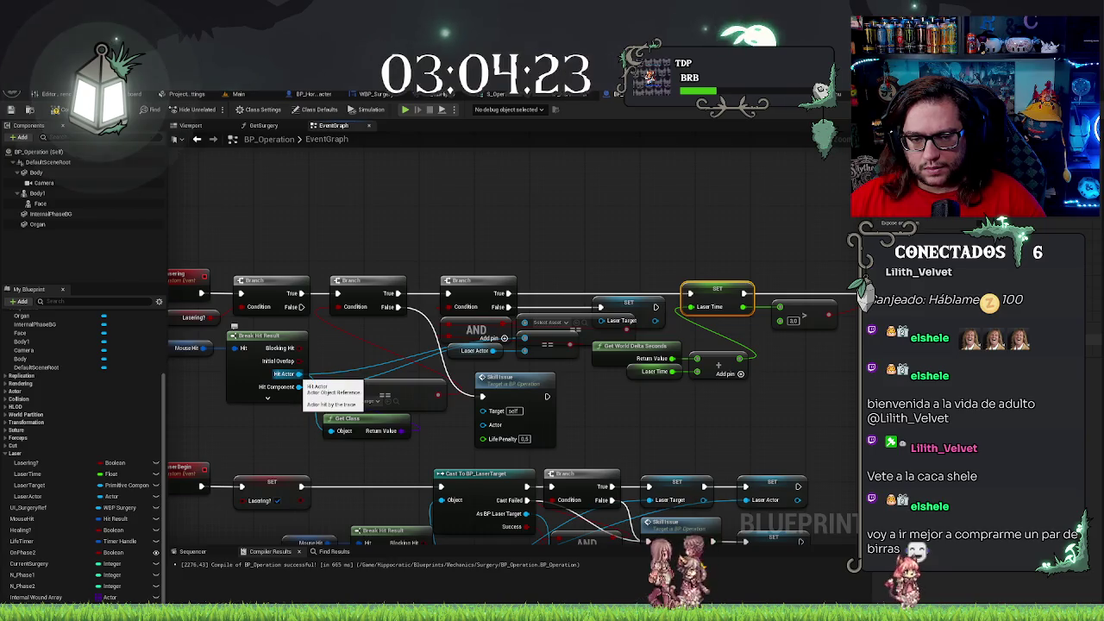
# Add a Cast To BP_LaserTarget on Hit Actor and convert it to a pure cast
pyautogui.moveTo(298, 374)
pyautogui.mouseDown()
pyautogui.moveTo(331, 364)
pyautogui.moveTo(336, 348)
pyautogui.mouseUp()
pyautogui.write('cast')
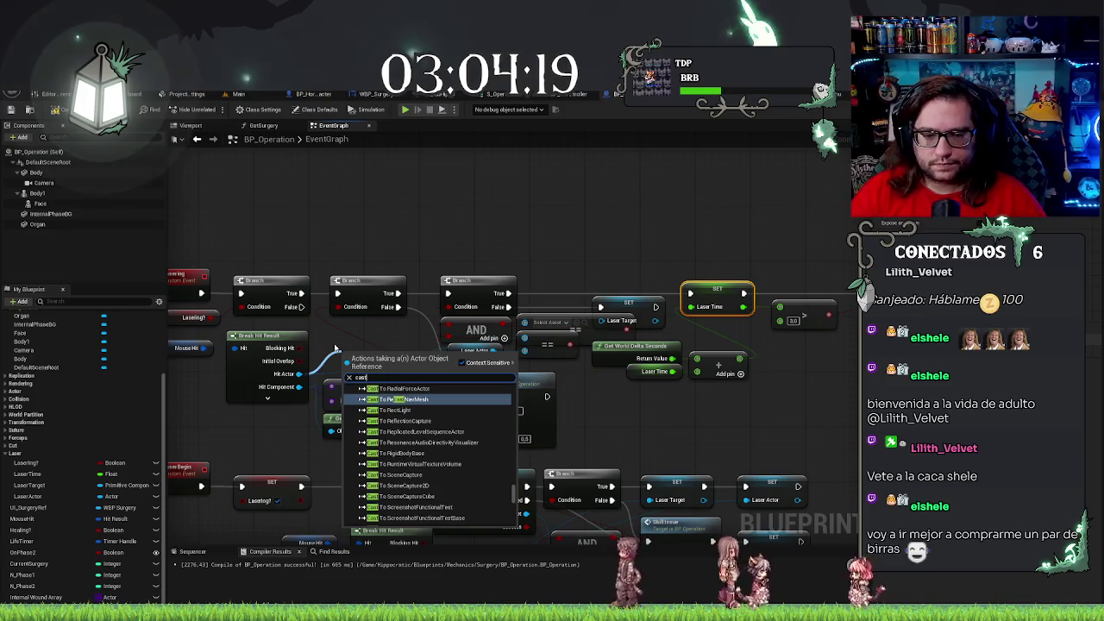
pyautogui.write(' to laser')
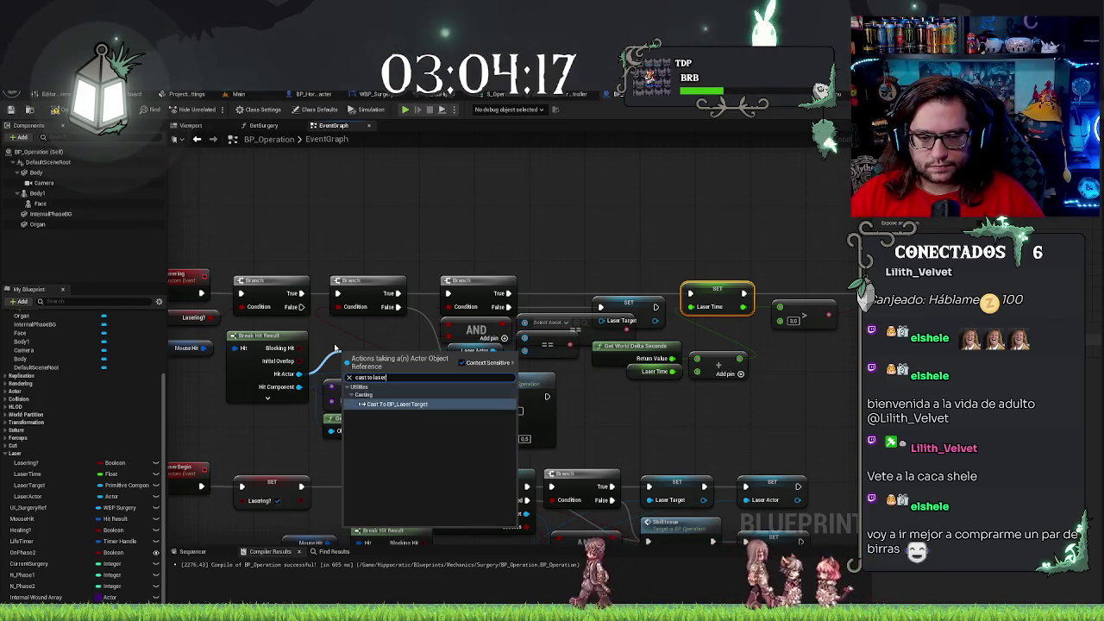
pyautogui.press('Return')
pyautogui.moveTo(365, 363); pyautogui.dragTo(355, 341)
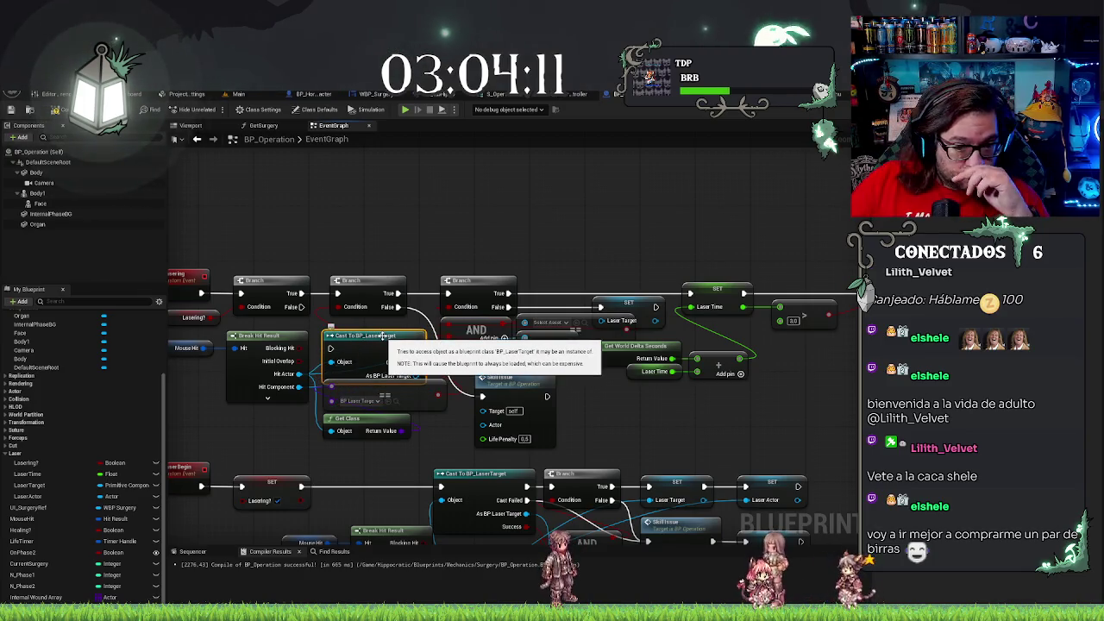
pyautogui.rightClick(382, 337)
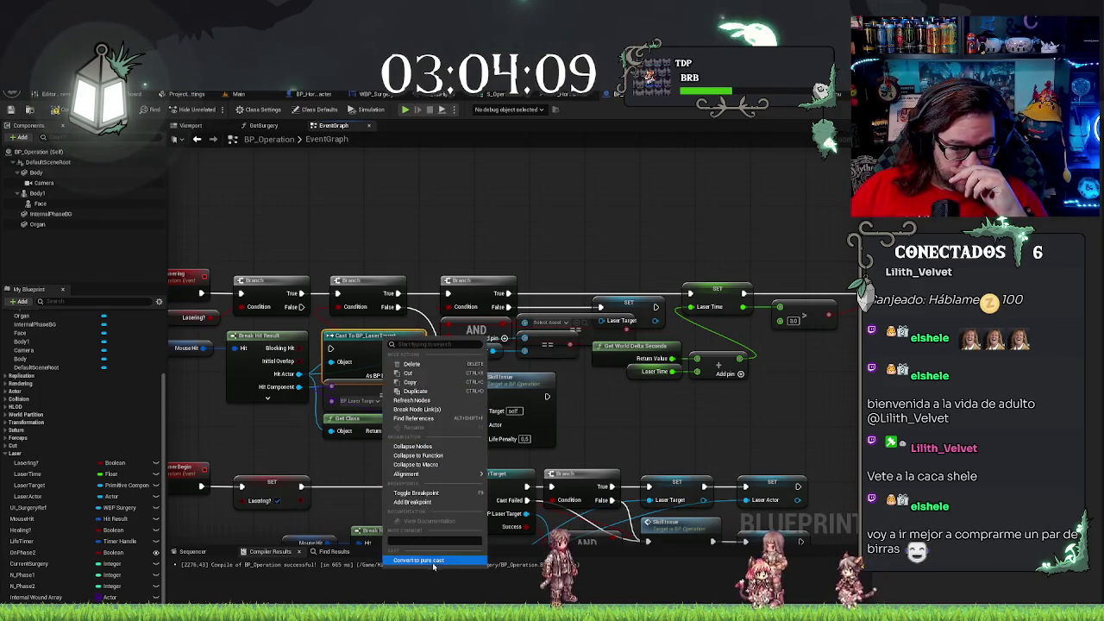
pyautogui.click(416, 360)
pyautogui.moveTo(389, 334); pyautogui.dragTo(386, 345)
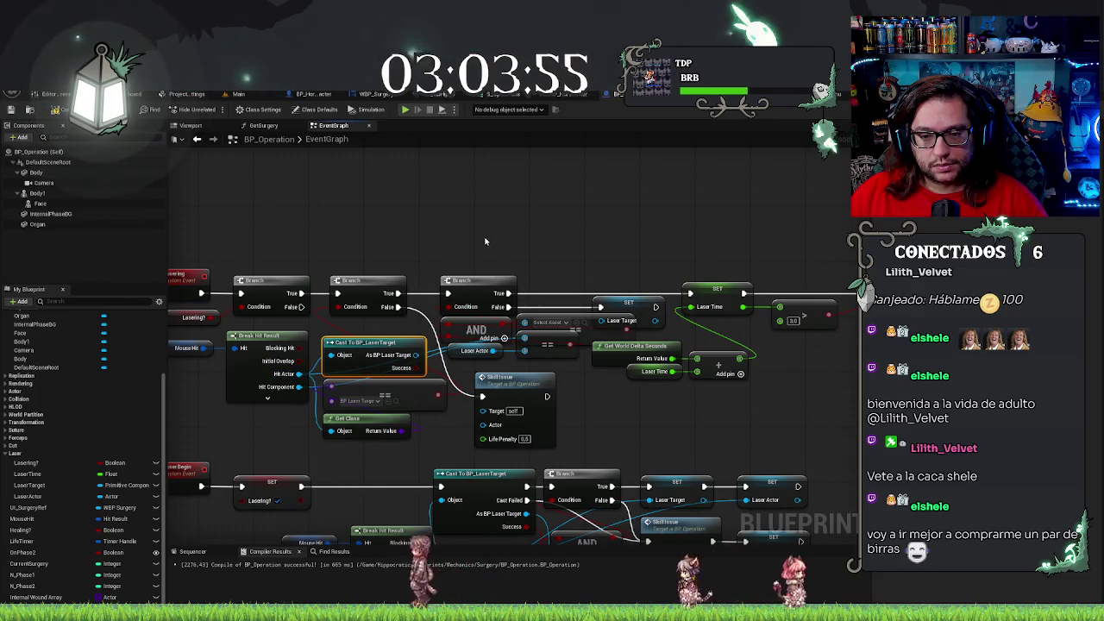
# Box-select and delete the old Branch, AND, Select and == comparison nodes
pyautogui.click(531, 363)
pyautogui.moveTo(531, 363); pyautogui.dragTo(495, 270)
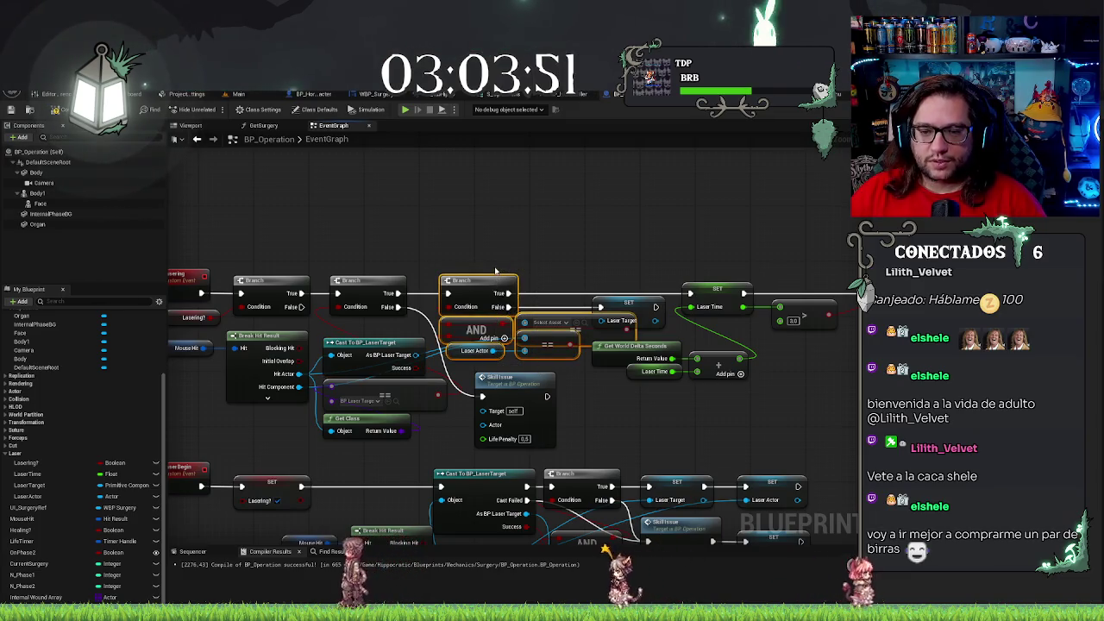
pyautogui.press('Delete')
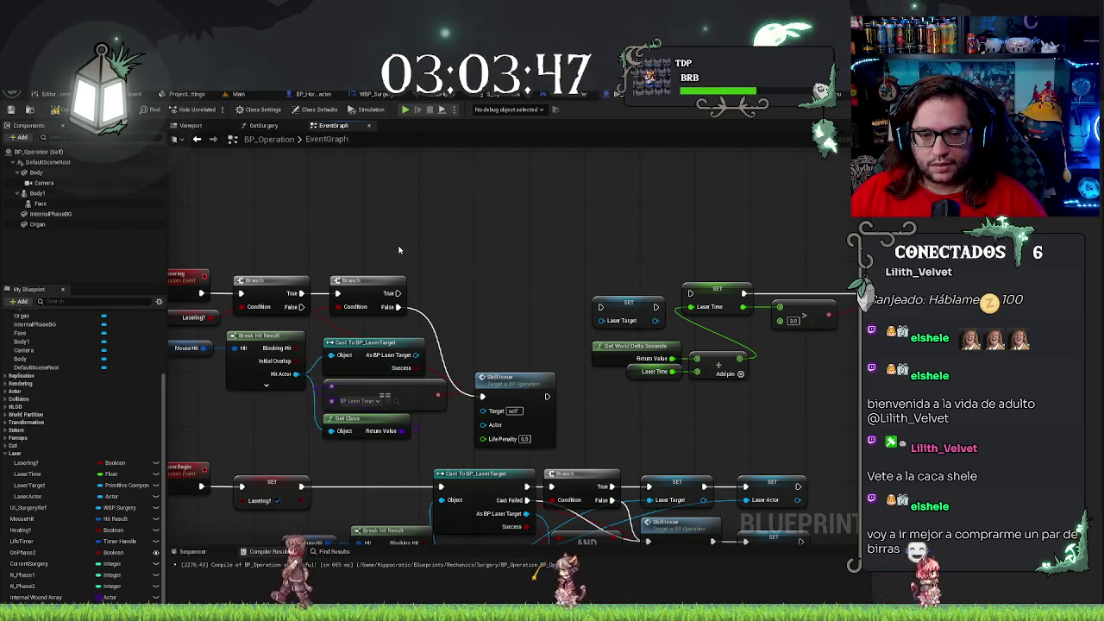
pyautogui.moveTo(496, 289); pyautogui.dragTo(549, 295)
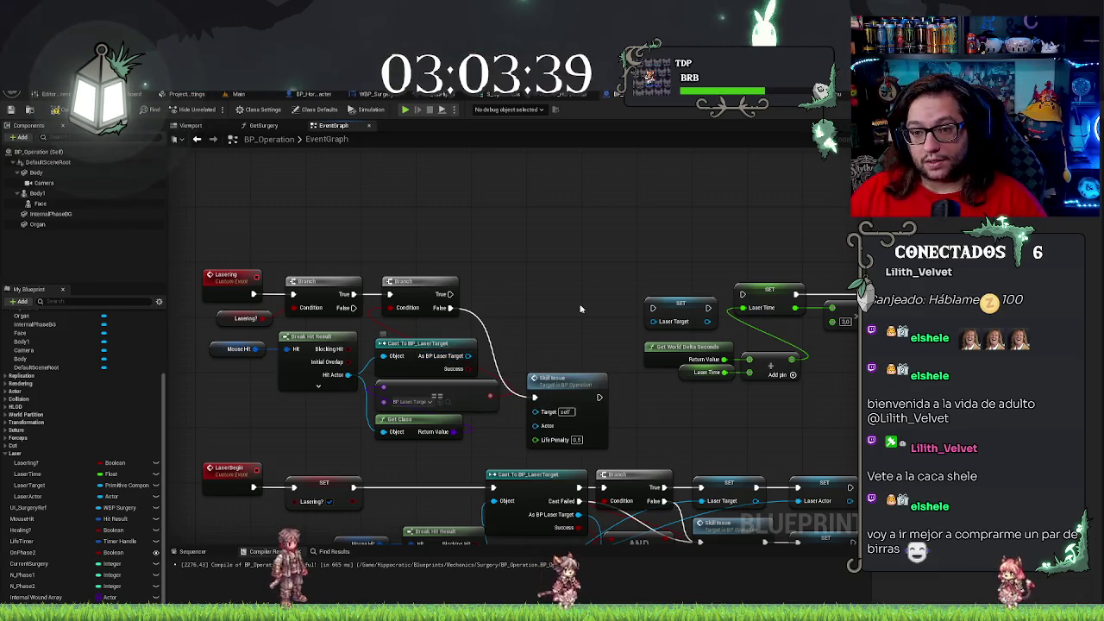
pyautogui.moveTo(549, 328)
pyautogui.mouseDown()
pyautogui.moveTo(474, 313)
pyautogui.moveTo(431, 328)
pyautogui.moveTo(458, 331)
pyautogui.mouseUp()
# Add a Get Laser Time node from the cast's As BP Laser Target output
pyautogui.moveTo(373, 351); pyautogui.dragTo(423, 337)
pyautogui.write('get')
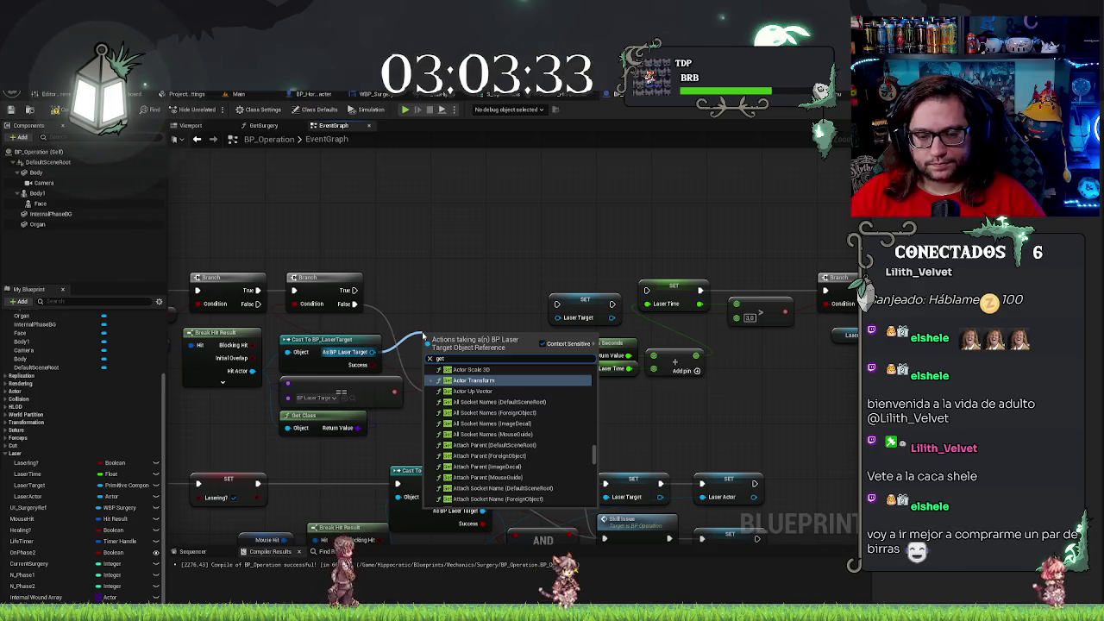
pyautogui.write(' laser time')
pyautogui.press('Return')
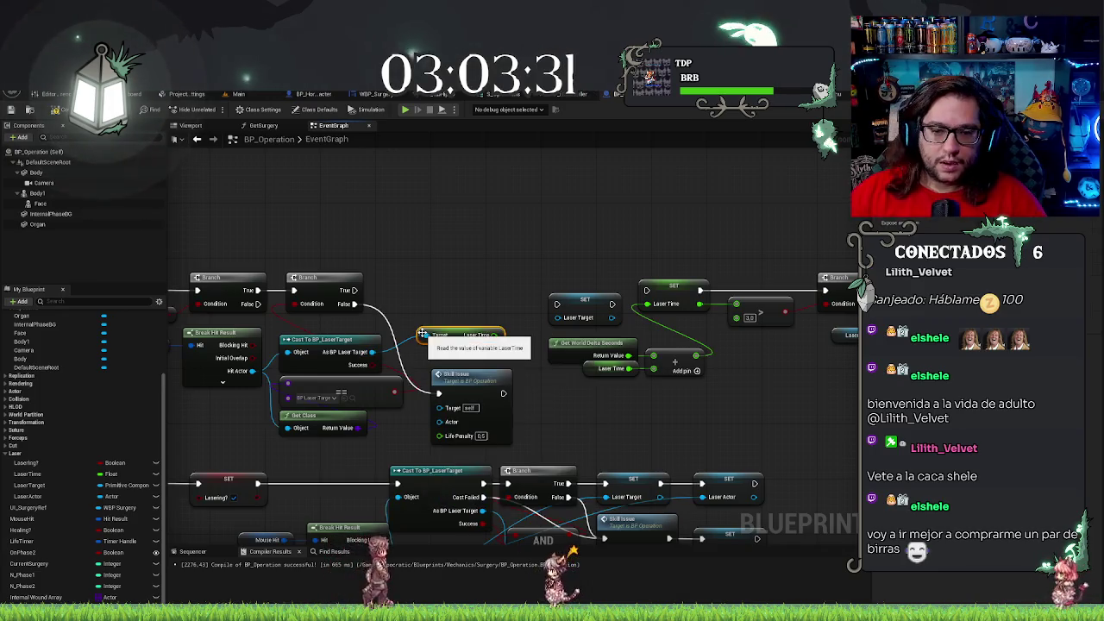
pyautogui.moveTo(438, 340); pyautogui.dragTo(429, 357)
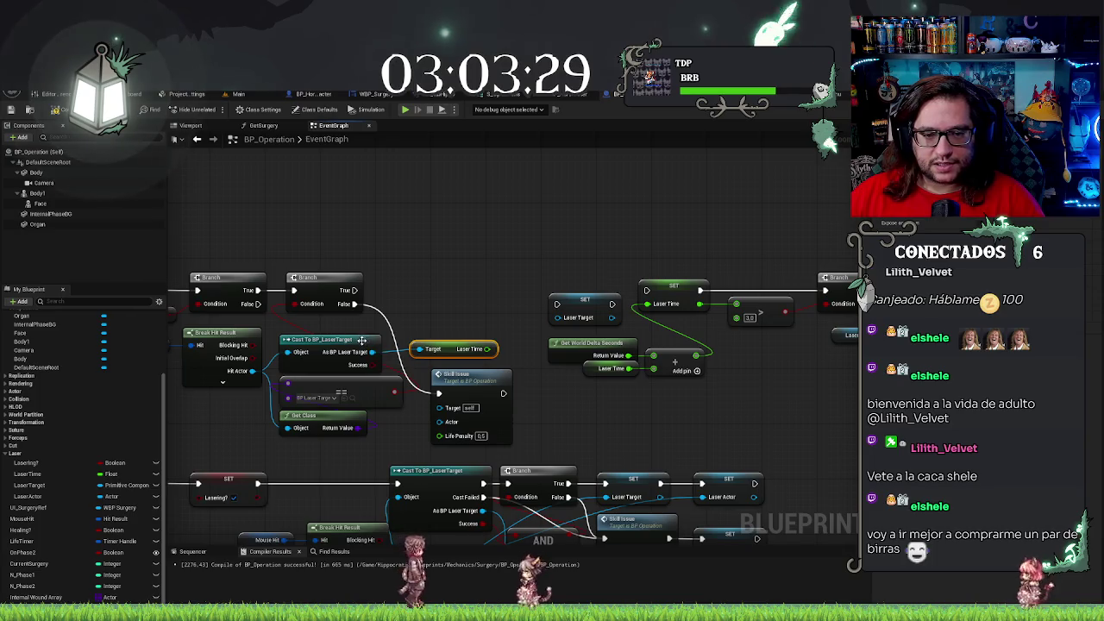
pyautogui.click(469, 294)
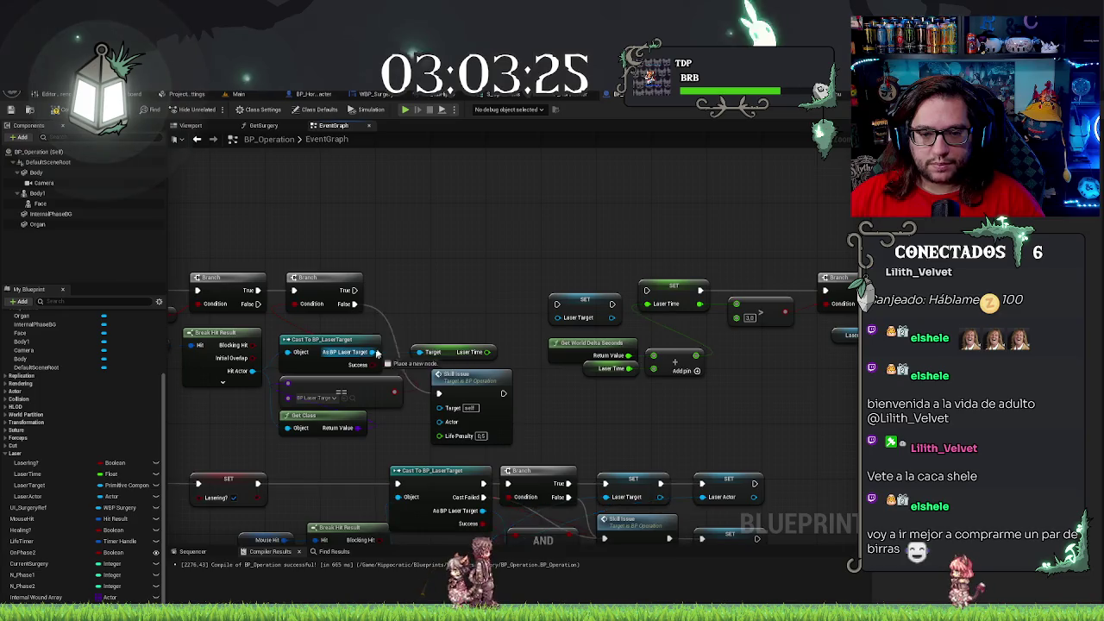
pyautogui.moveTo(371, 351); pyautogui.dragTo(424, 286)
# Add a SET Laser Time on the cast, wire the Branch and summed time into it, delete the duplicate
pyautogui.write('et laser')
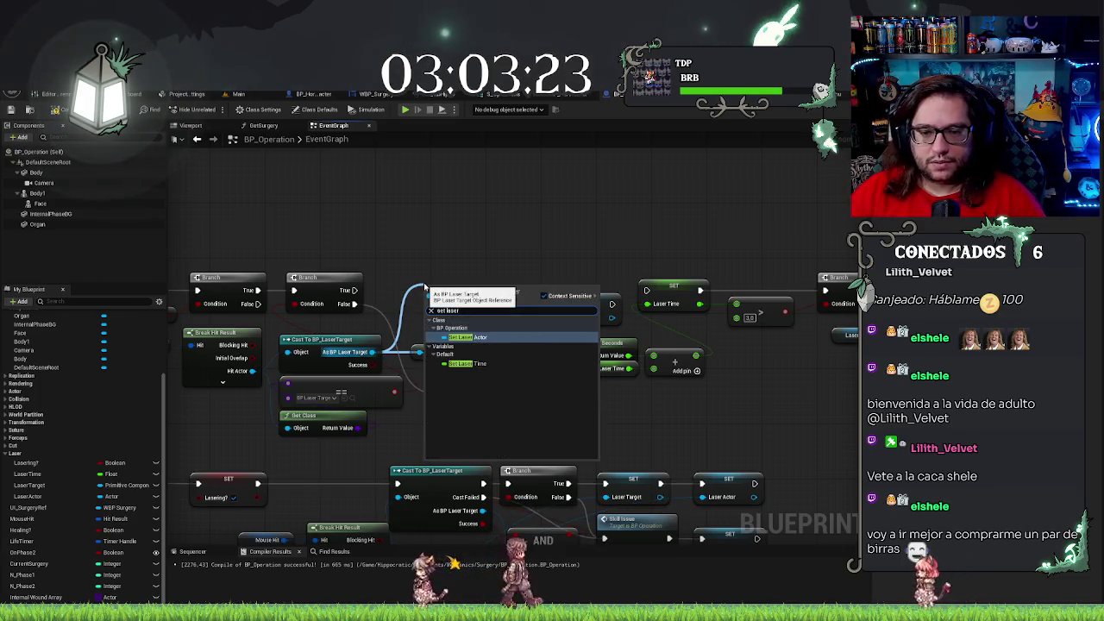
pyautogui.press('Return')
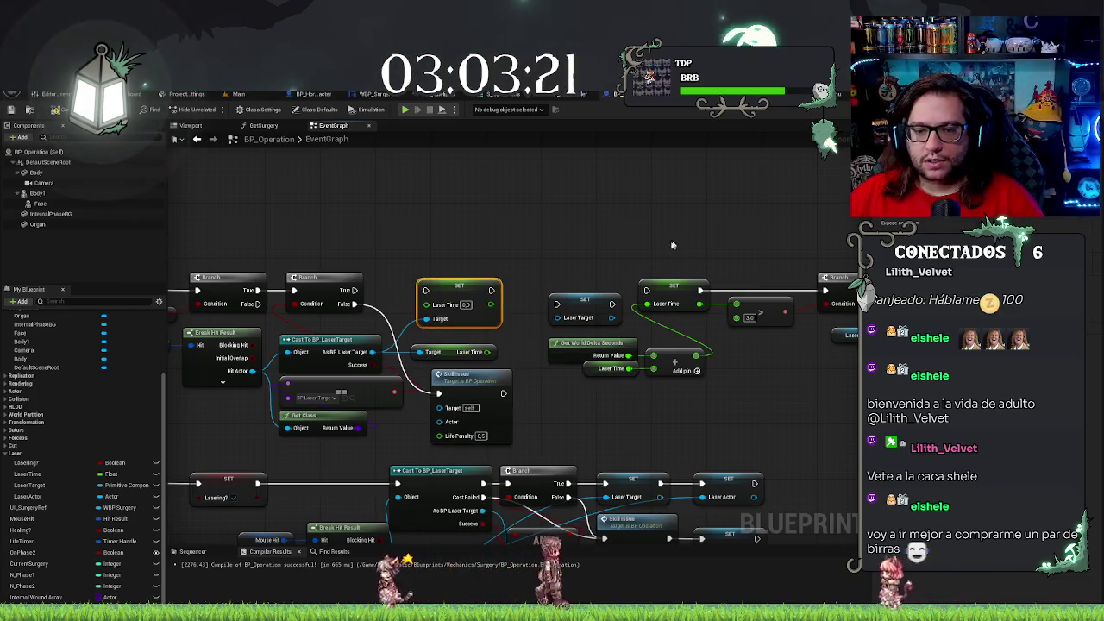
pyautogui.moveTo(452, 295)
pyautogui.mouseDown()
pyautogui.moveTo(691, 237)
pyautogui.moveTo(673, 247)
pyautogui.mouseUp()
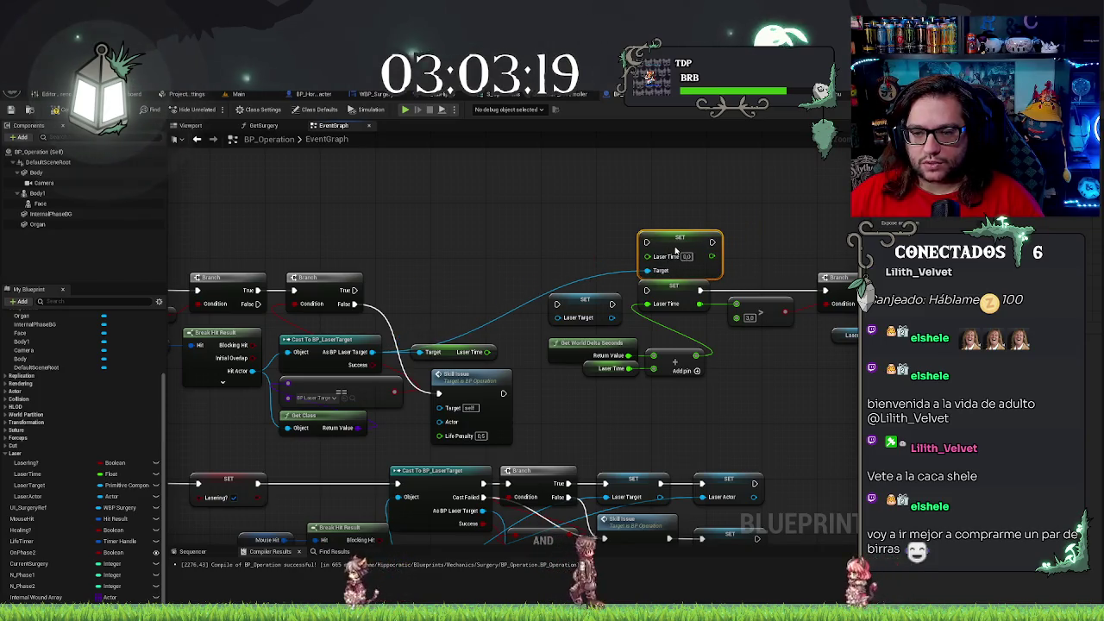
pyautogui.moveTo(699, 290); pyautogui.dragTo(711, 242)
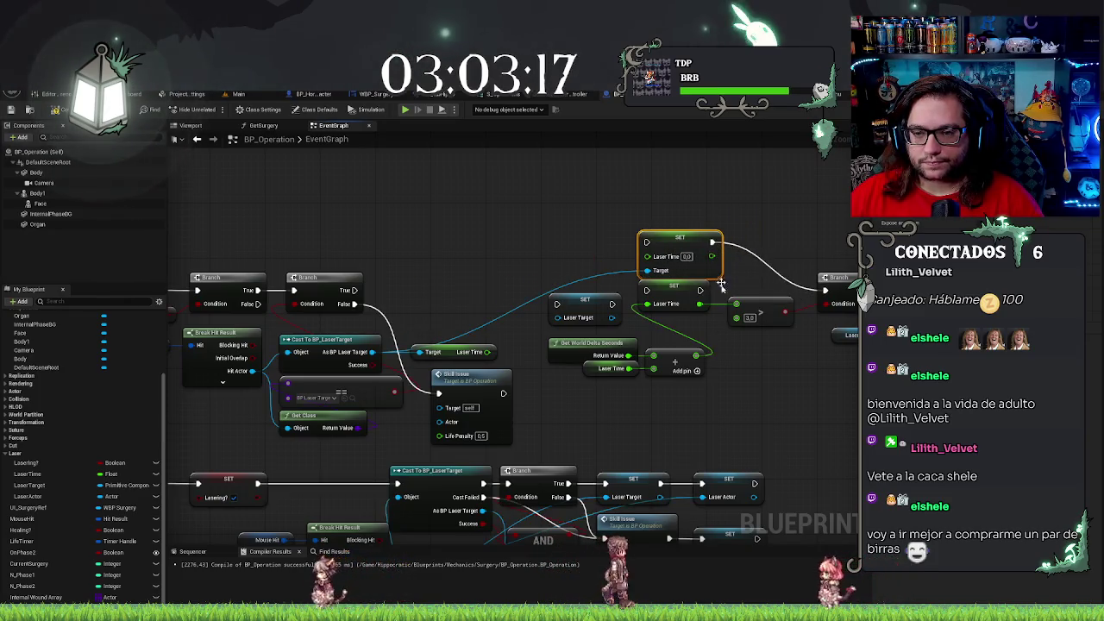
pyautogui.moveTo(695, 355); pyautogui.dragTo(647, 256)
pyautogui.moveTo(487, 352); pyautogui.dragTo(654, 369)
pyautogui.press('Delete')
# Line up the Laser Time setter, getter and Add node, straightening their wire with Q
pyautogui.click(670, 243)
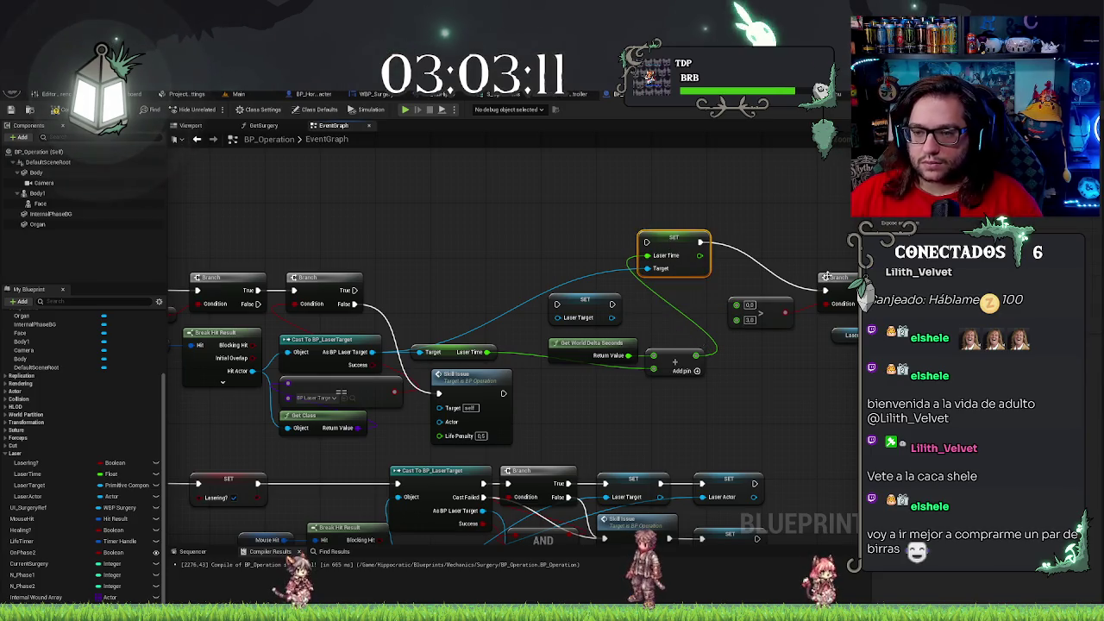
pyautogui.moveTo(680, 272); pyautogui.dragTo(681, 326)
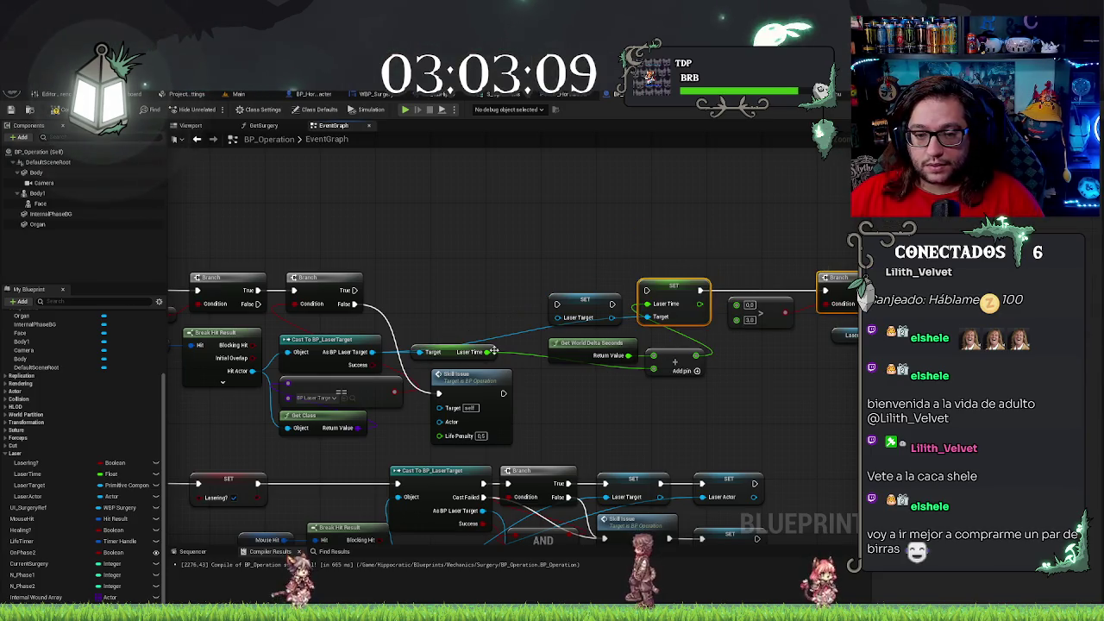
pyautogui.click(445, 351)
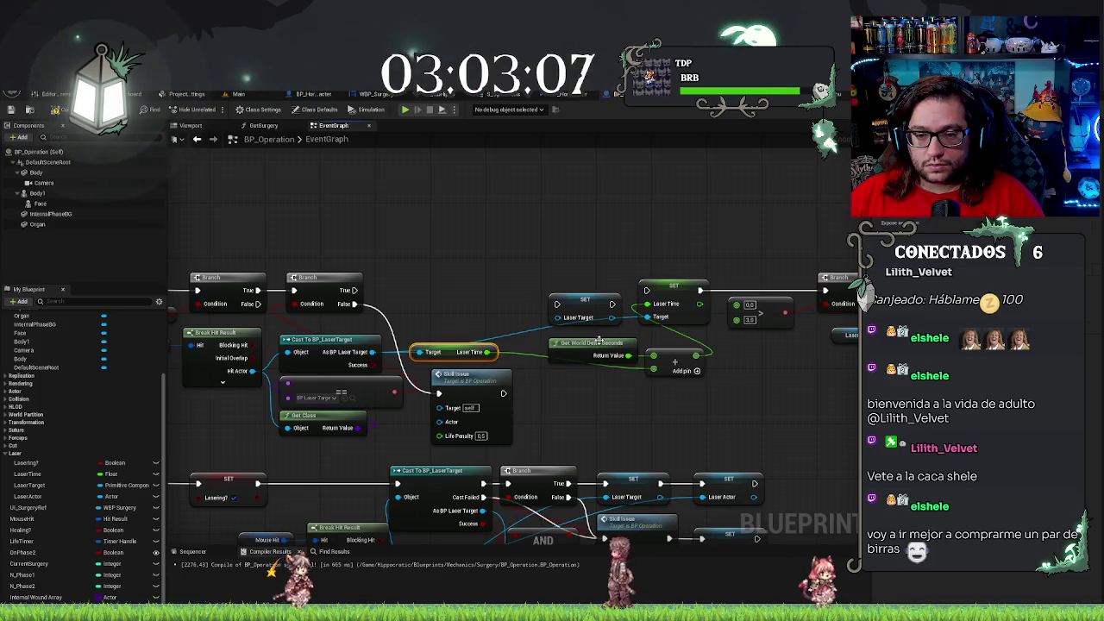
pyautogui.keyDown('ctrl'); pyautogui.click(677, 358); pyautogui.keyUp('ctrl')
pyautogui.press('q')
pyautogui.moveTo(501, 379); pyautogui.dragTo(484, 395)
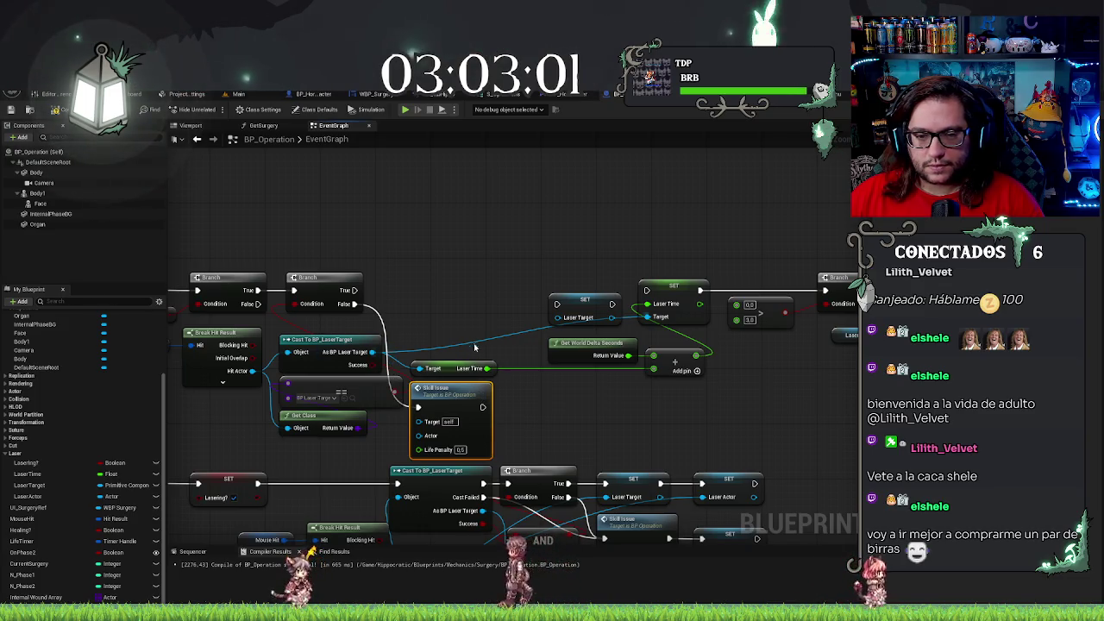
pyautogui.moveTo(451, 325)
pyautogui.mouseDown()
pyautogui.moveTo(549, 387)
pyautogui.moveTo(660, 412)
pyautogui.moveTo(670, 434)
pyautogui.mouseUp()
pyautogui.moveTo(569, 256); pyautogui.dragTo(661, 308)
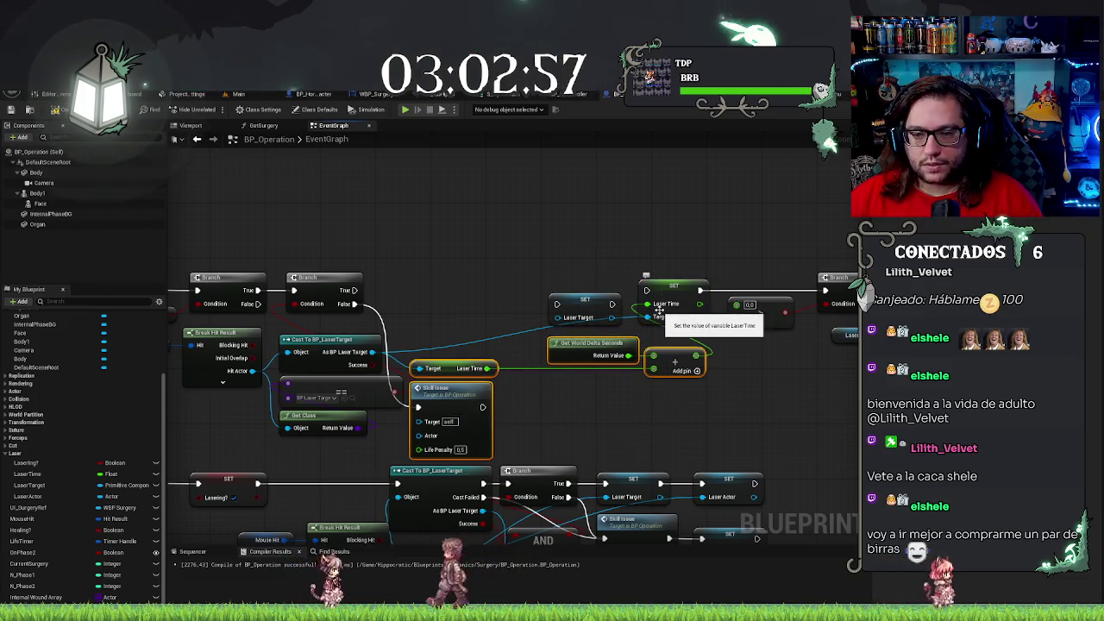
pyautogui.moveTo(591, 344); pyautogui.dragTo(592, 336)
pyautogui.click(557, 424)
# Delete the leftover SET Laser Target node
pyautogui.moveTo(557, 424)
pyautogui.mouseDown()
pyautogui.moveTo(630, 426)
pyautogui.moveTo(623, 416)
pyautogui.mouseUp()
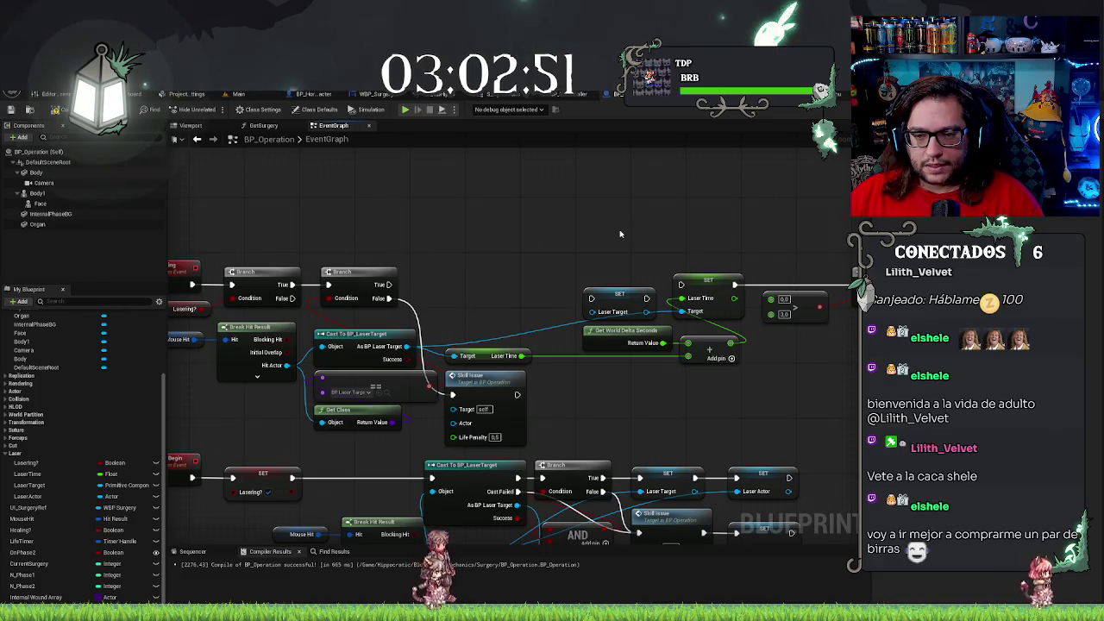
pyautogui.moveTo(619, 294)
pyautogui.mouseDown()
pyautogui.moveTo(590, 235)
pyautogui.moveTo(597, 223)
pyautogui.moveTo(569, 249)
pyautogui.moveTo(474, 231)
pyautogui.mouseUp()
pyautogui.press('Delete')
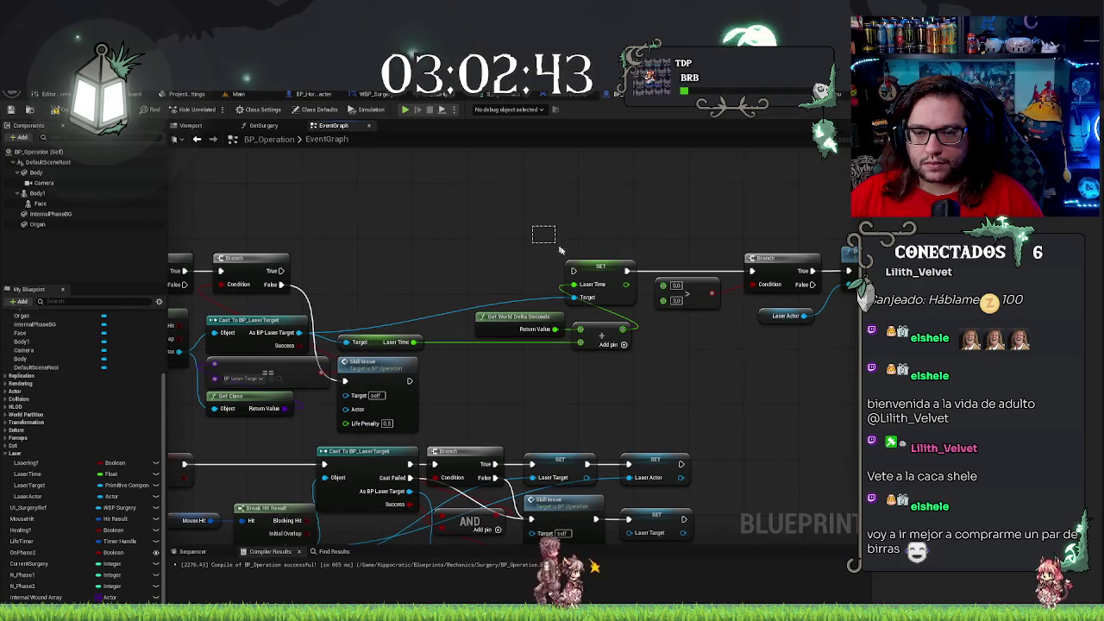
# Shift the SET Laser Time, compare, Branch and Destroy Actor chain to the left
pyautogui.moveTo(542, 233); pyautogui.dragTo(858, 372)
pyautogui.moveTo(724, 396); pyautogui.dragTo(860, 435)
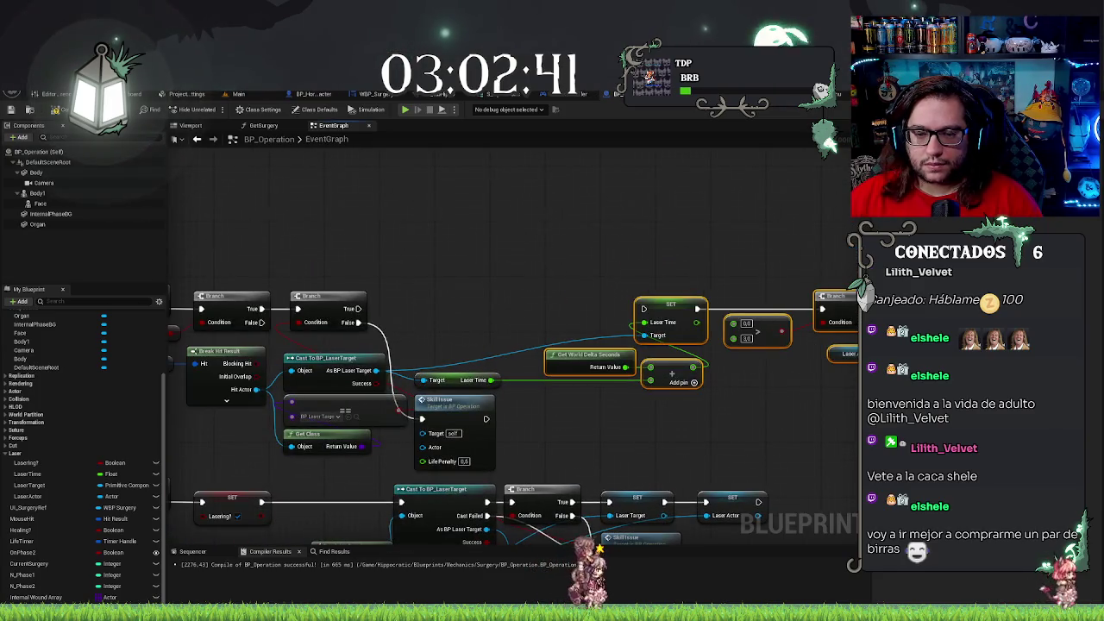
pyautogui.moveTo(663, 303); pyautogui.dragTo(539, 304)
pyautogui.click(535, 267)
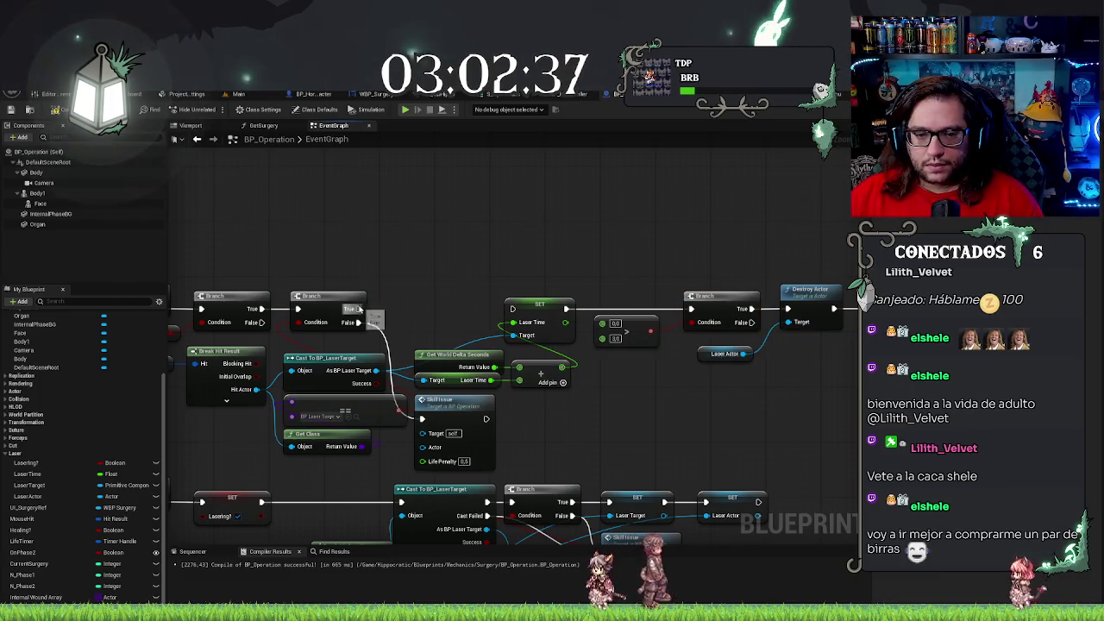
pyautogui.moveTo(553, 244); pyautogui.dragTo(639, 245)
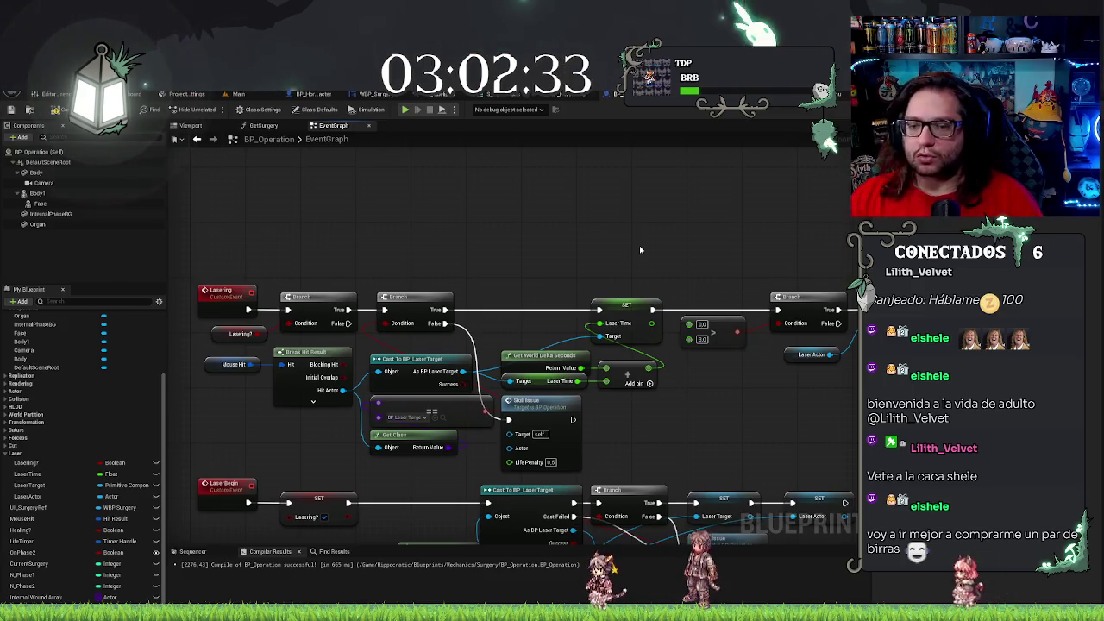
pyautogui.moveTo(639, 244)
pyautogui.mouseDown()
pyautogui.moveTo(480, 302)
pyautogui.moveTo(535, 310)
pyautogui.mouseUp()
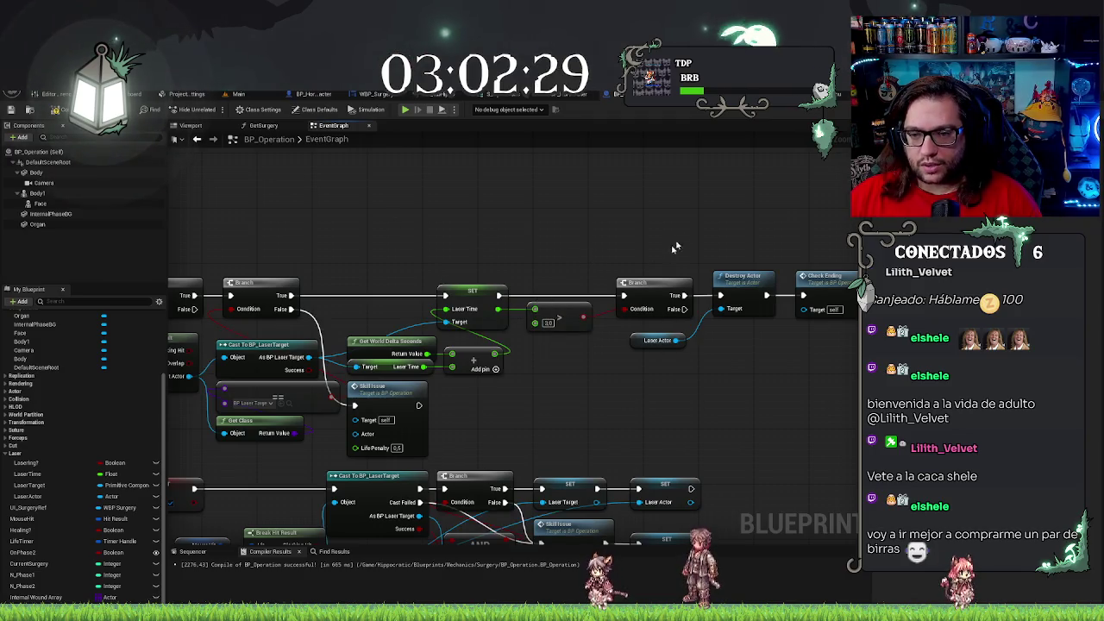
pyautogui.moveTo(675, 248); pyautogui.dragTo(528, 252)
pyautogui.moveTo(517, 363)
pyautogui.mouseDown()
pyautogui.moveTo(599, 392)
pyautogui.moveTo(625, 366)
pyautogui.mouseUp()
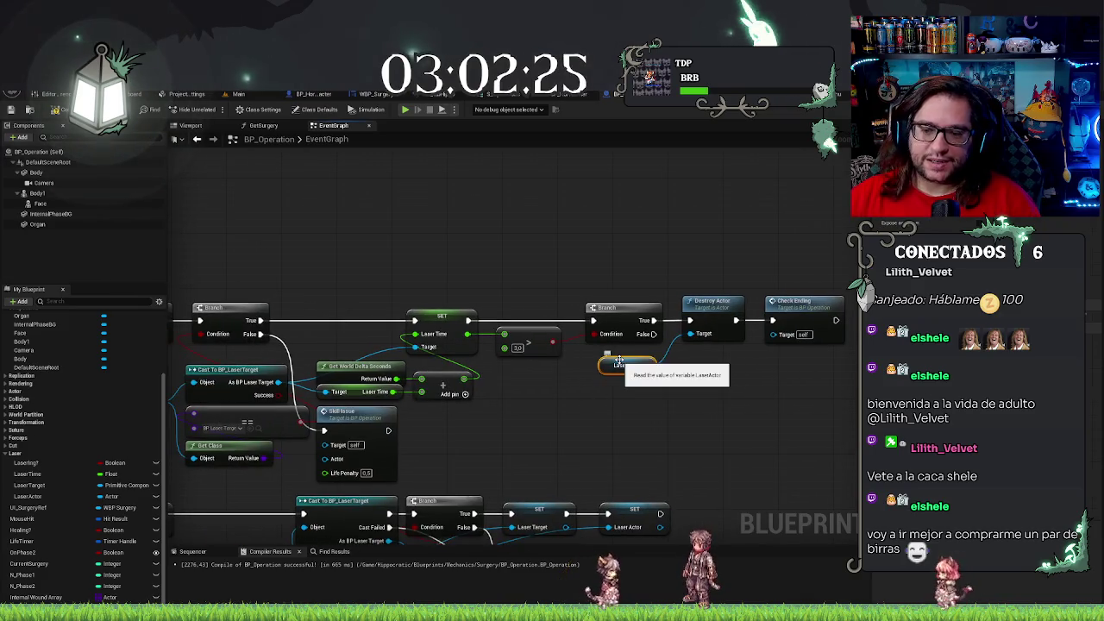
# Route Hit Actor through the reroute point into Destroy Actor's Target pin
pyautogui.press('Escape')
pyautogui.moveTo(553, 431); pyautogui.dragTo(686, 416)
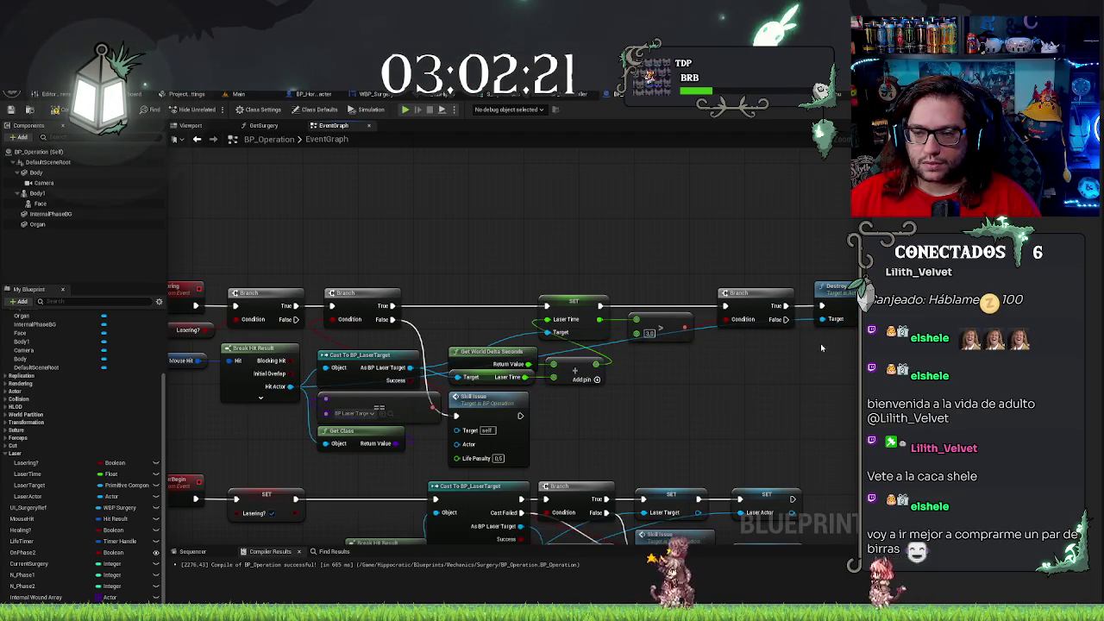
pyautogui.click(296, 362)
pyautogui.moveTo(798, 314); pyautogui.dragTo(794, 387)
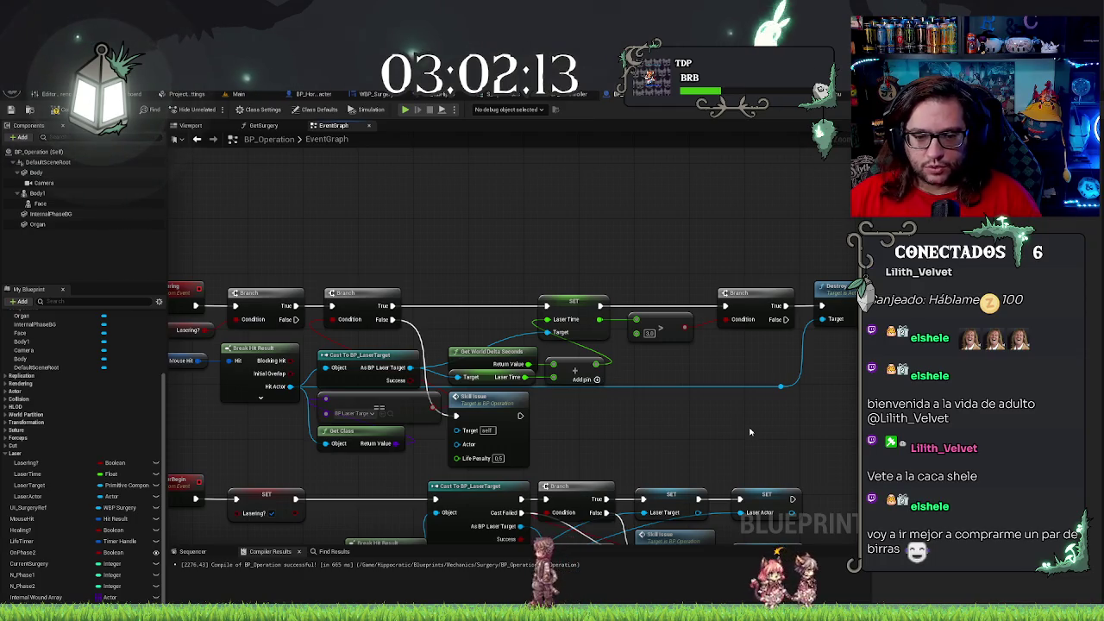
pyautogui.moveTo(749, 432); pyautogui.dragTo(592, 411)
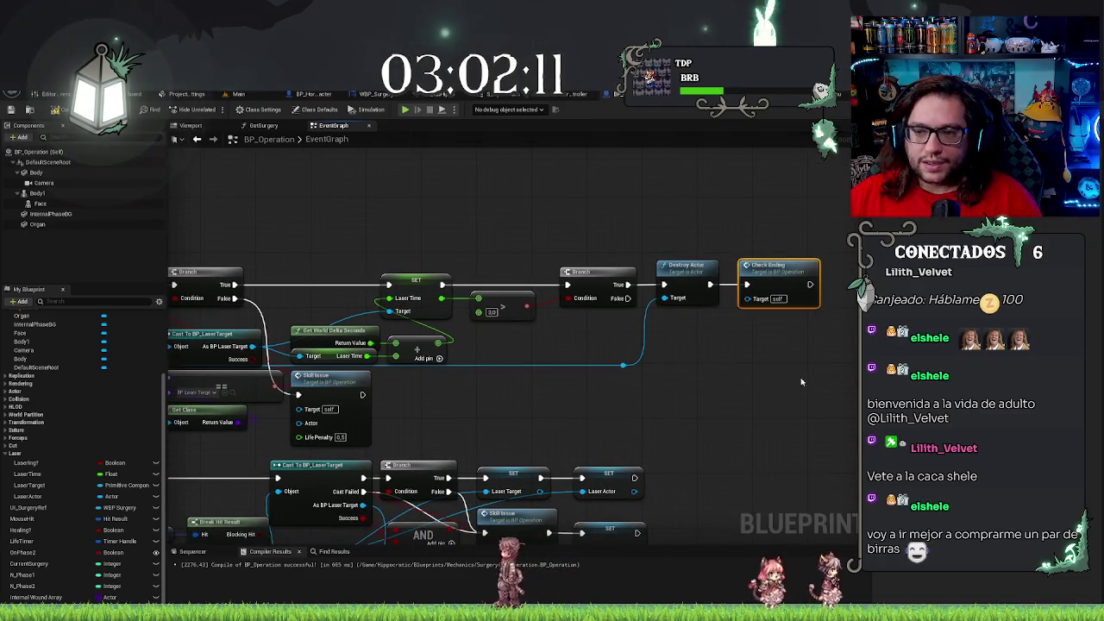
pyautogui.moveTo(711, 387); pyautogui.dragTo(775, 329)
pyautogui.moveTo(604, 366); pyautogui.dragTo(740, 385)
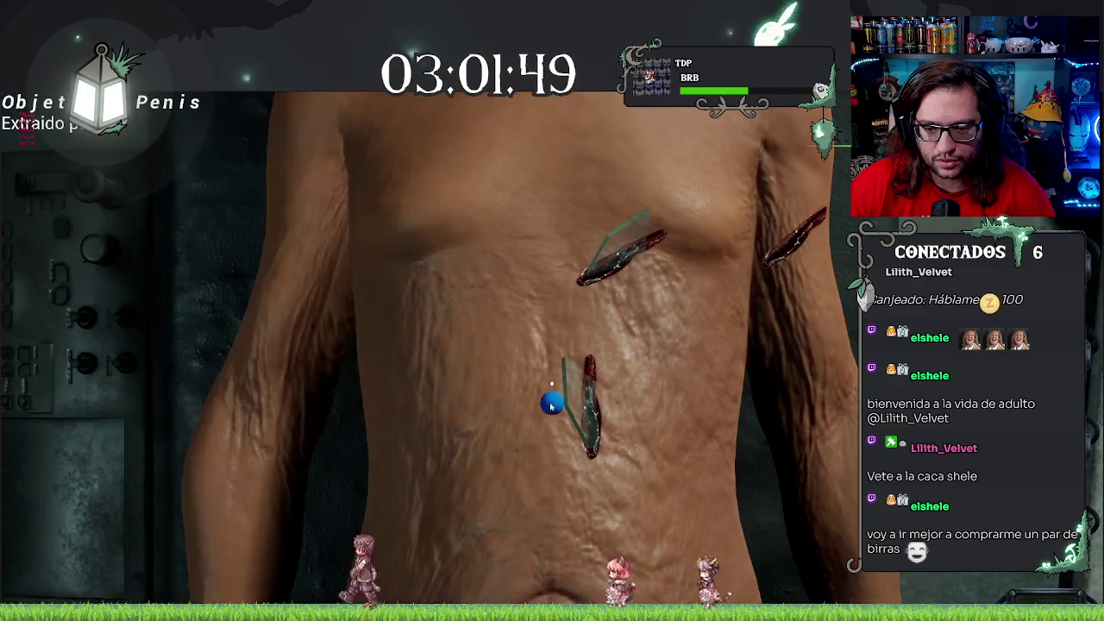
pyautogui.click(551, 404)
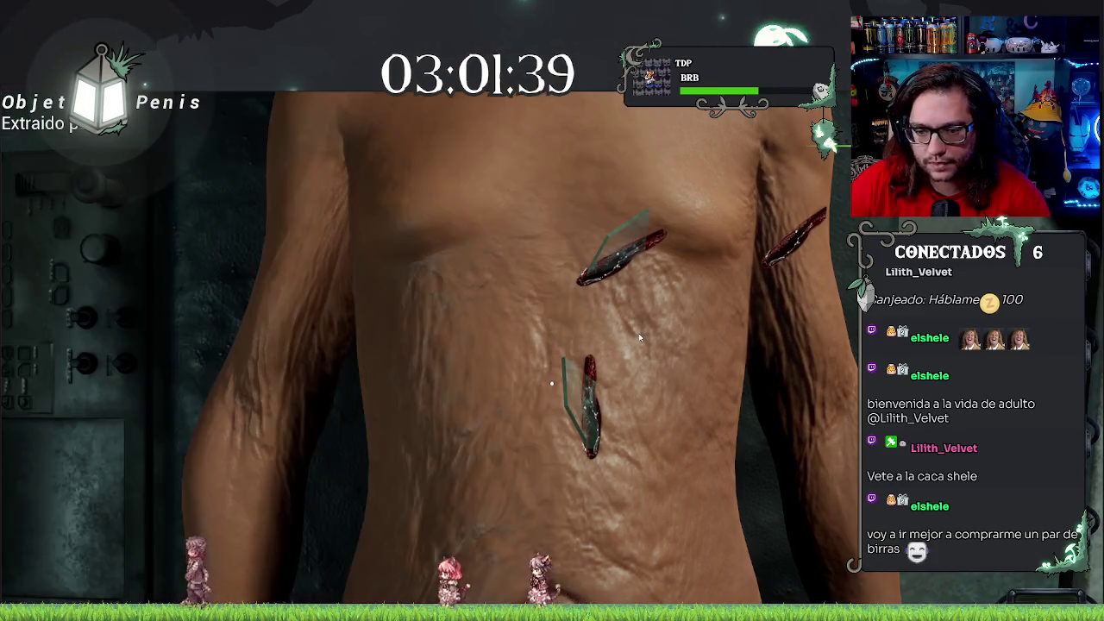
pyautogui.press('Escape')
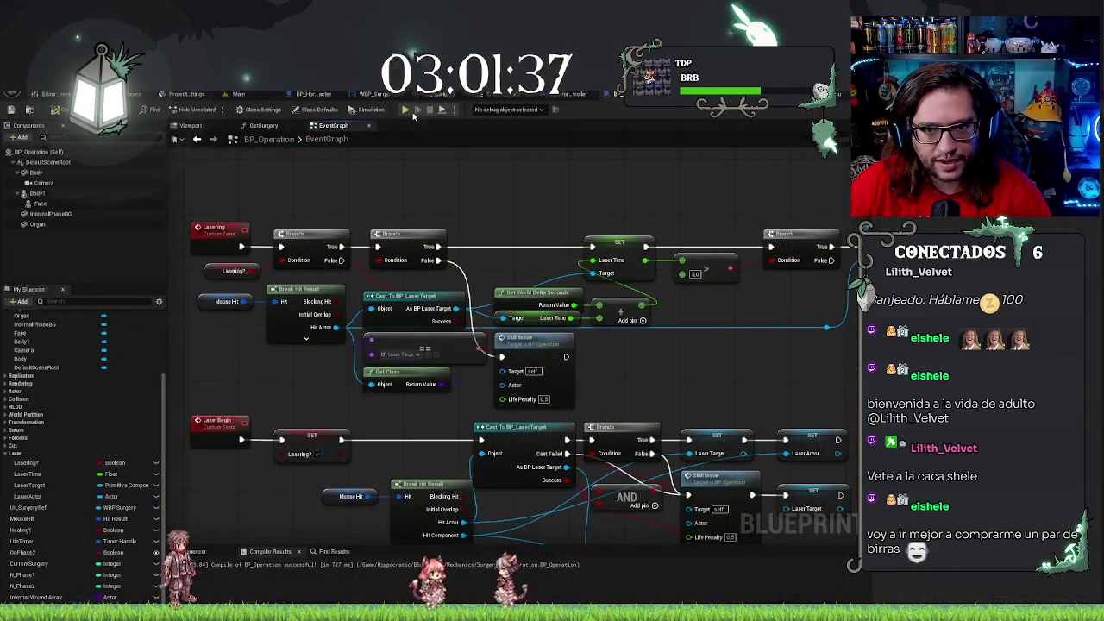
pyautogui.click(404, 110)
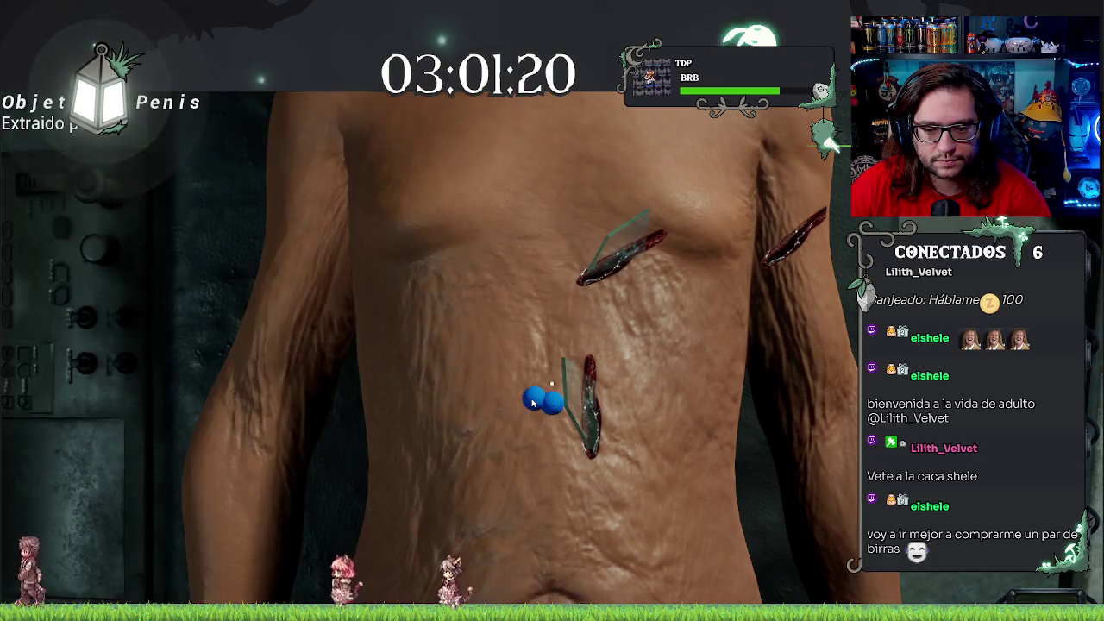
pyautogui.click(535, 400)
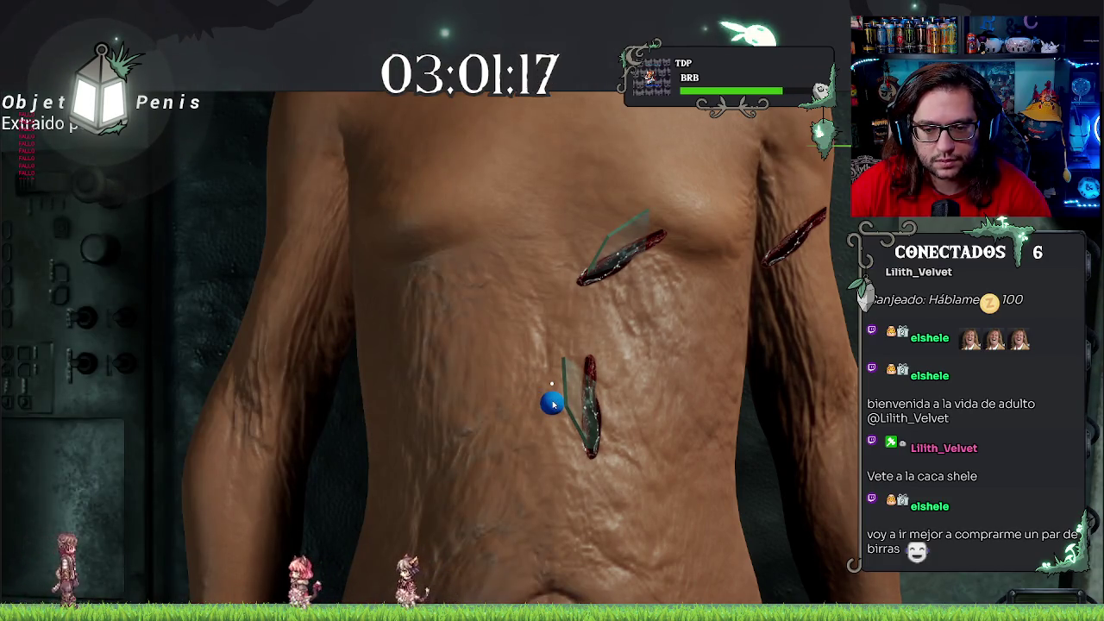
pyautogui.press('Escape')
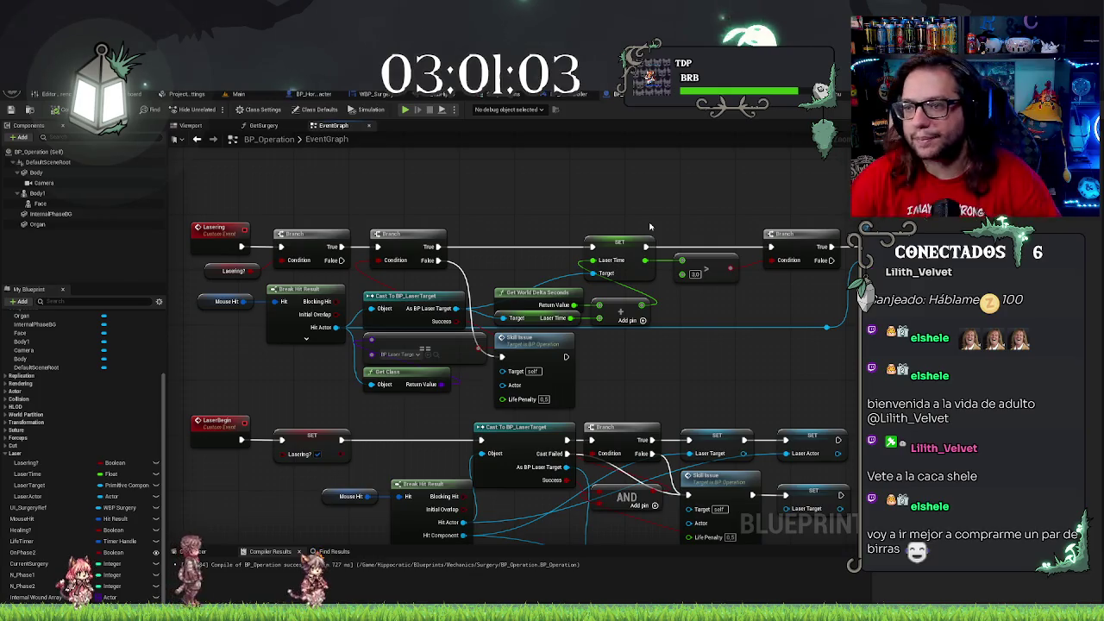
# Add a Float variable RequiredTime to BP_LaserTarget and compile it
pyautogui.hotkey('alt', 'Tab')
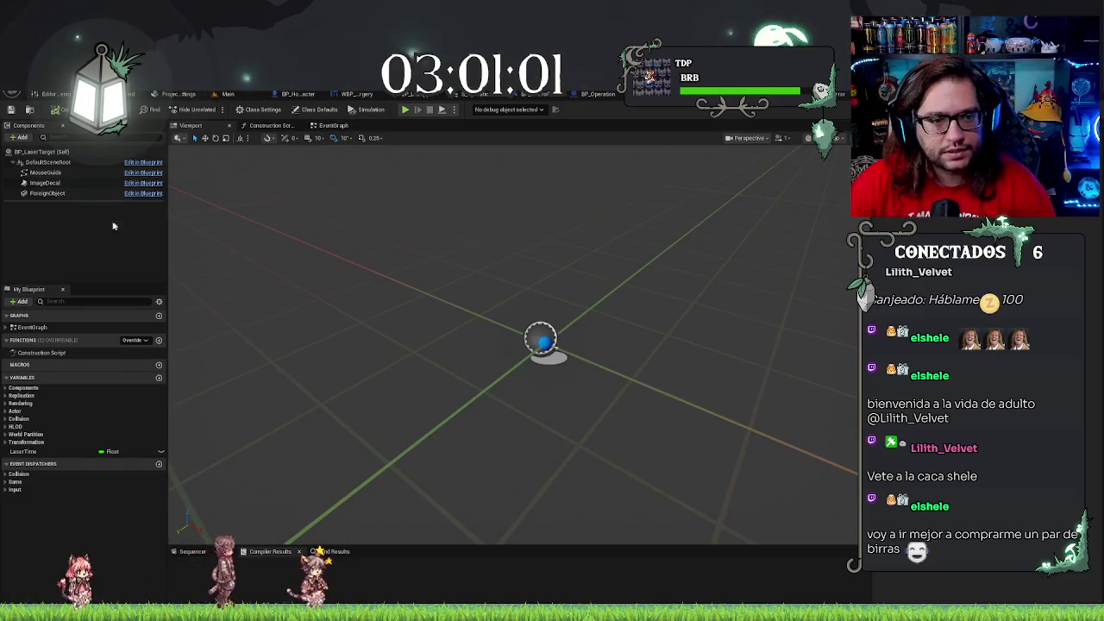
pyautogui.click(159, 379)
pyautogui.write('RequiredT')
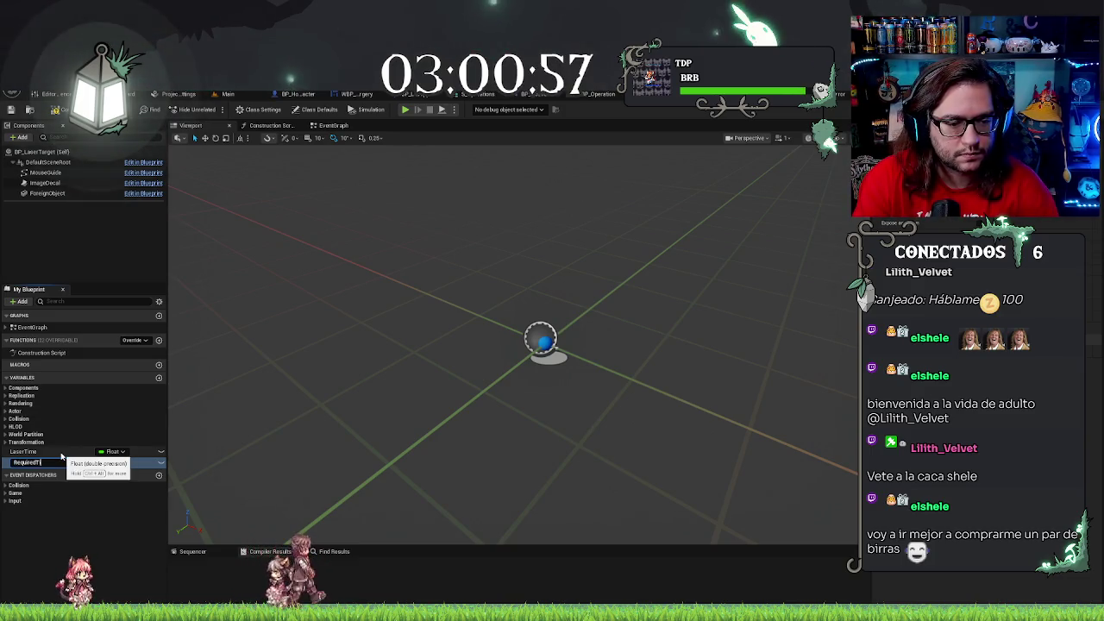
pyautogui.write('ime')
pyautogui.press('Return')
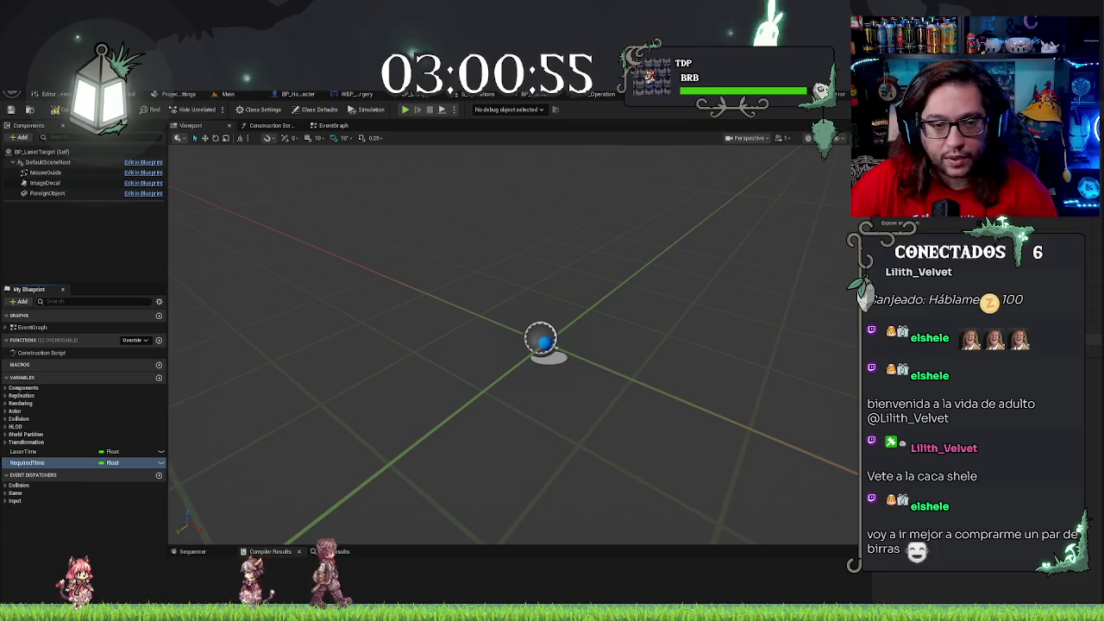
pyautogui.press('F7')
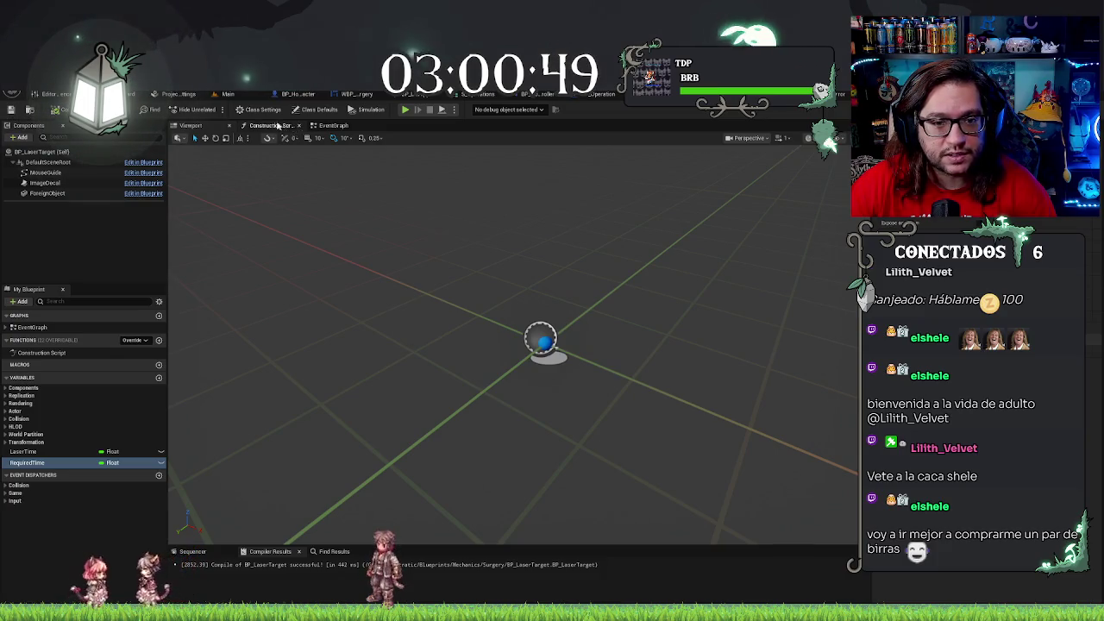
pyautogui.moveTo(567, 386)
pyautogui.mouseDown()
pyautogui.moveTo(556, 381)
pyautogui.moveTo(582, 395)
pyautogui.moveTo(570, 367)
pyautogui.moveTo(604, 345)
pyautogui.mouseUp()
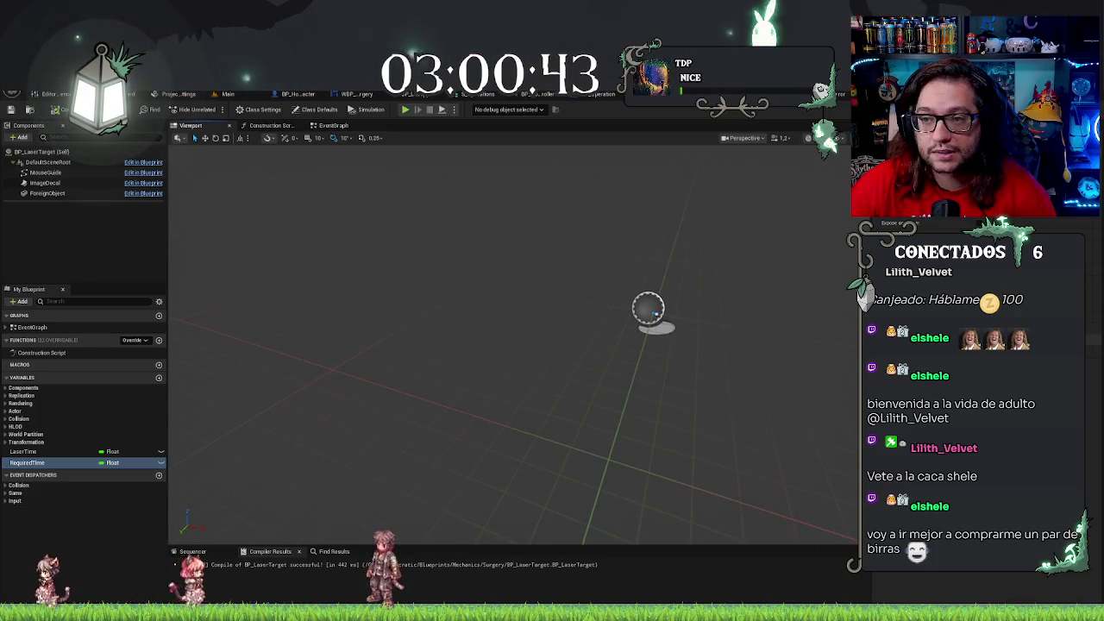
pyautogui.moveTo(846, 187); pyautogui.dragTo(685, 332)
pyautogui.click(466, 94)
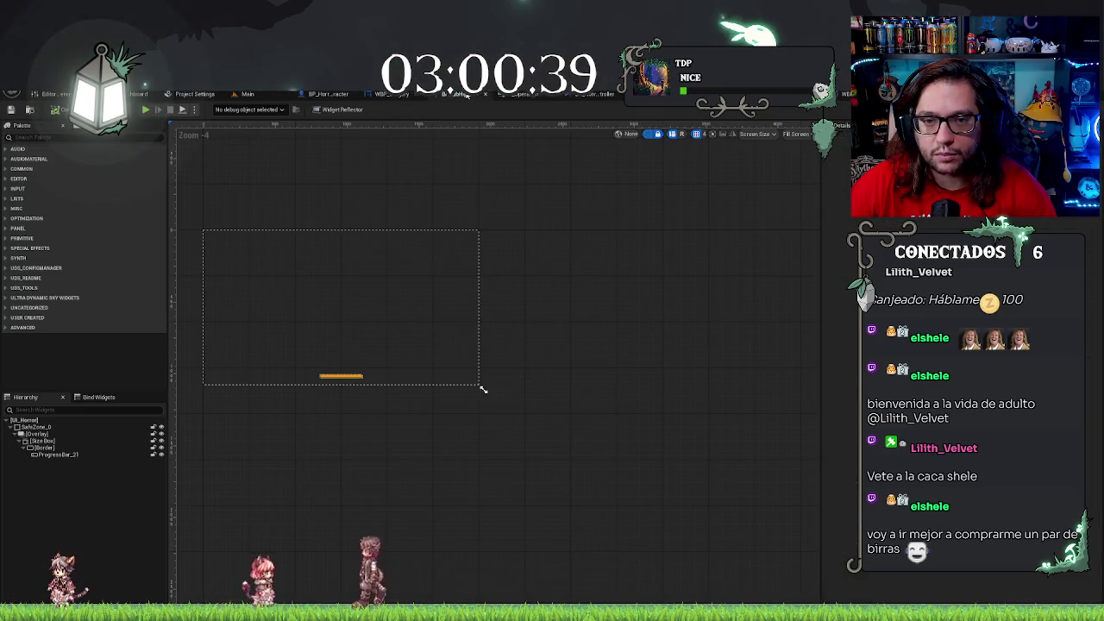
# Feed the laser target's Required Time into the > comparison in place of 3.0
pyautogui.click(406, 94)
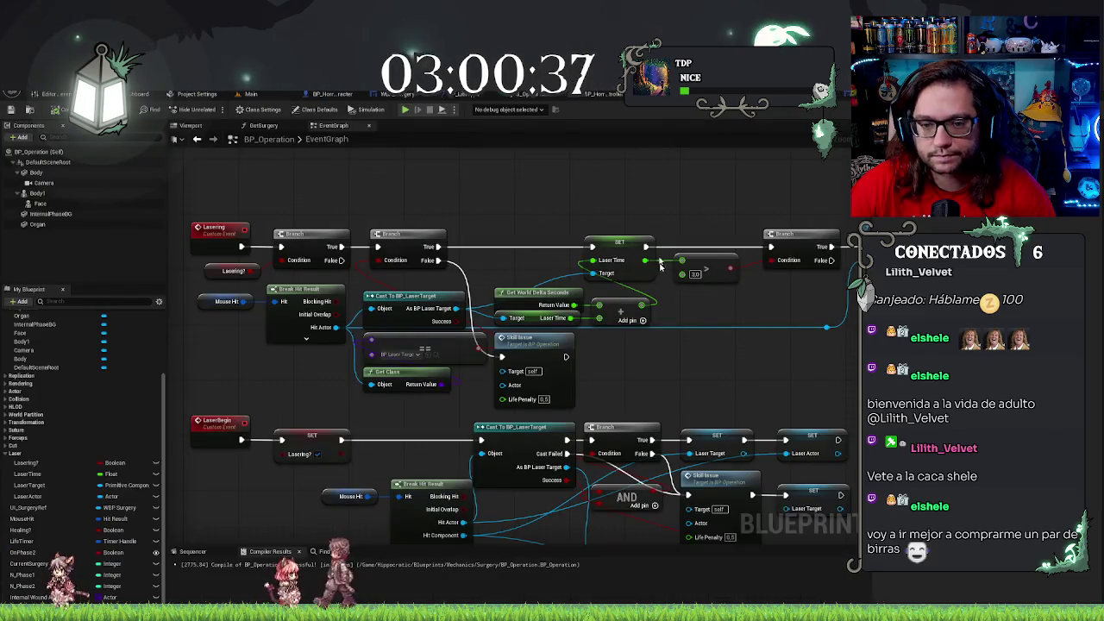
pyautogui.moveTo(447, 291)
pyautogui.mouseDown()
pyautogui.moveTo(470, 345)
pyautogui.moveTo(496, 295)
pyautogui.moveTo(518, 301)
pyautogui.mouseUp()
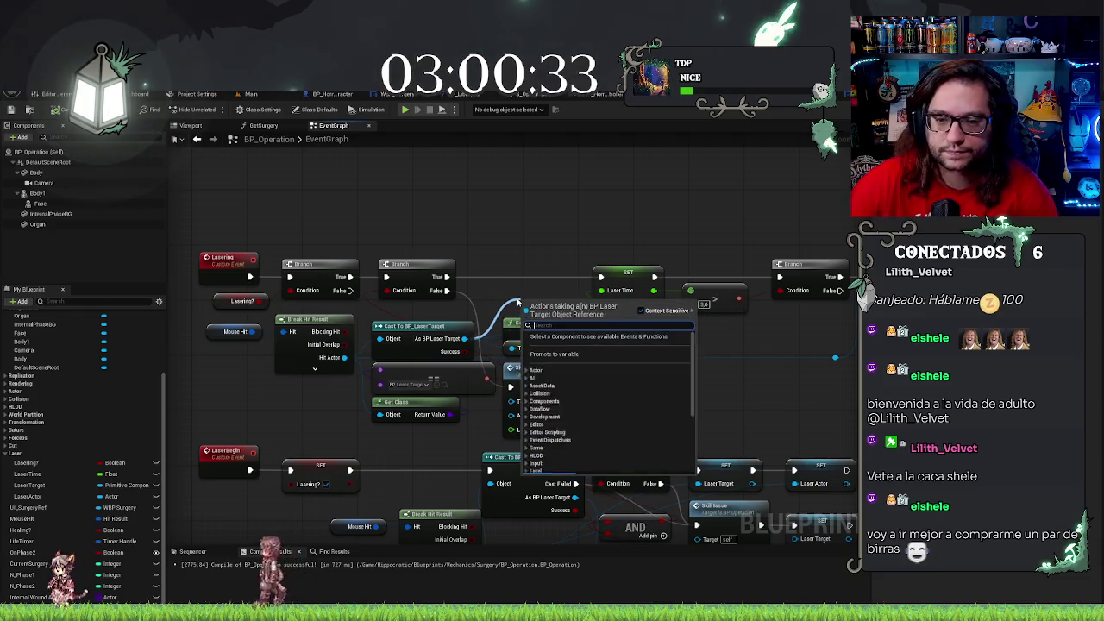
pyautogui.write('requi')
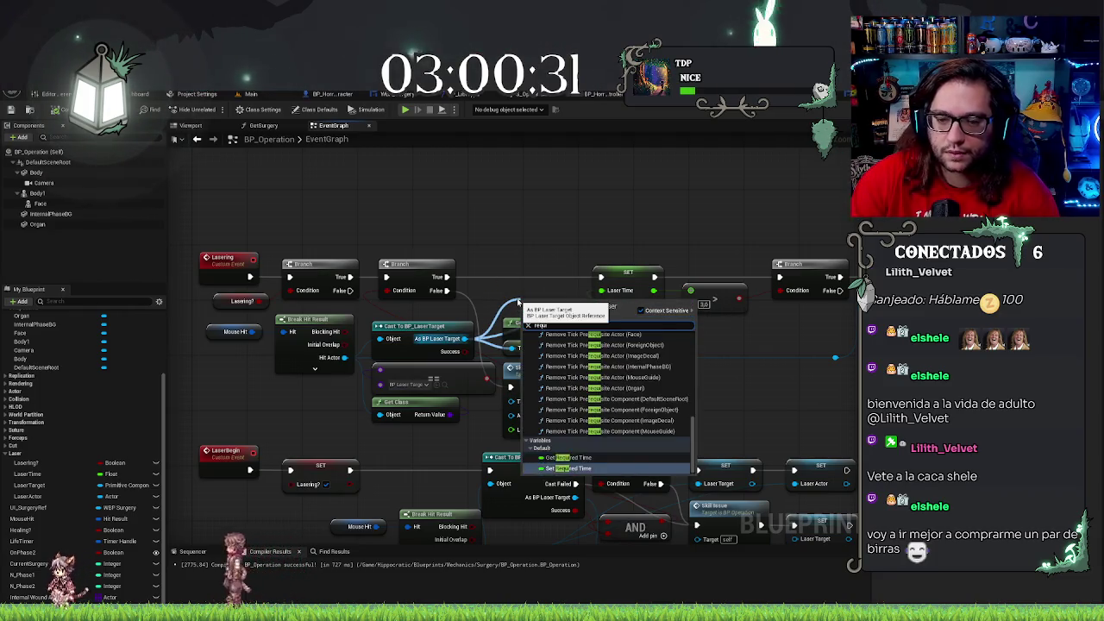
pyautogui.press('Down')
pyautogui.press('Return')
pyautogui.moveTo(464, 338)
pyautogui.mouseDown()
pyautogui.moveTo(504, 345)
pyautogui.moveTo(488, 300)
pyautogui.mouseUp()
pyautogui.write('get time')
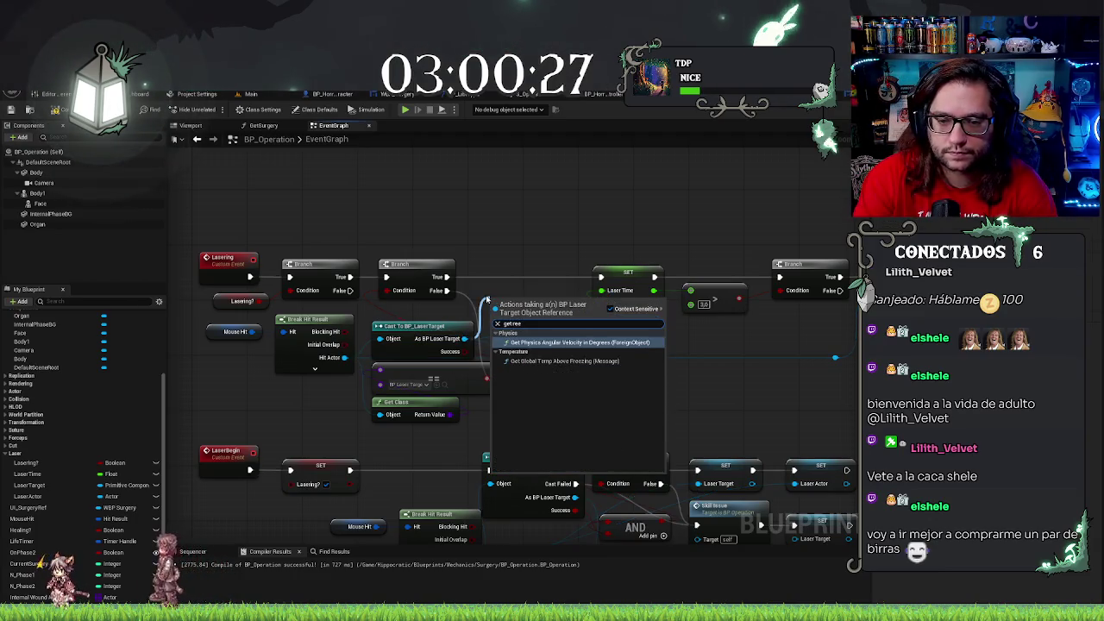
pyautogui.press('Return')
pyautogui.moveTo(574, 301); pyautogui.dragTo(691, 304)
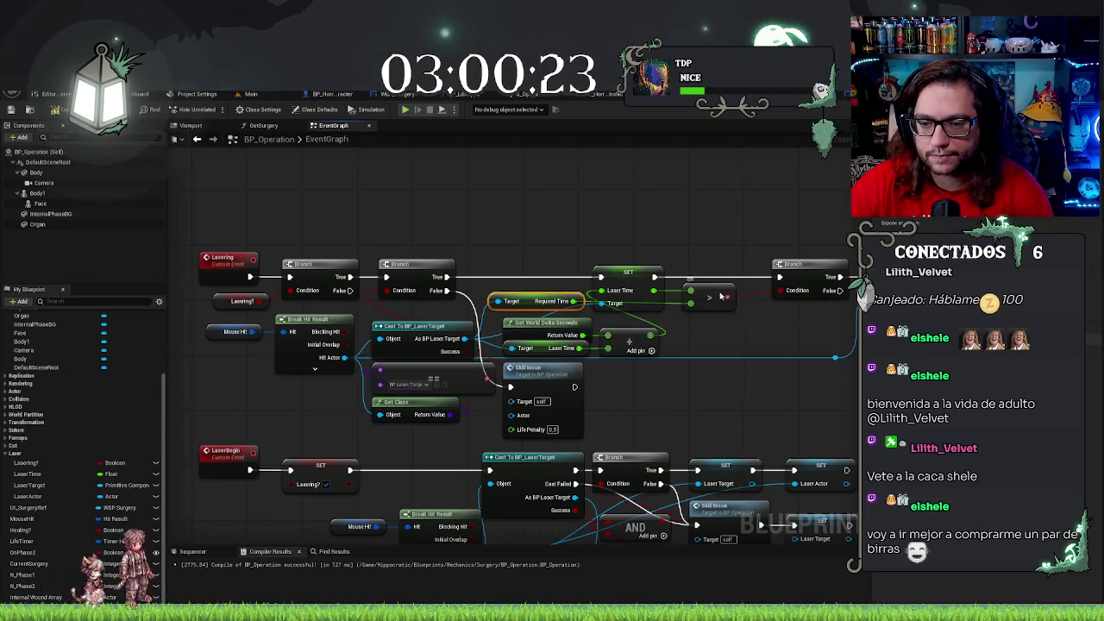
pyautogui.click(724, 328)
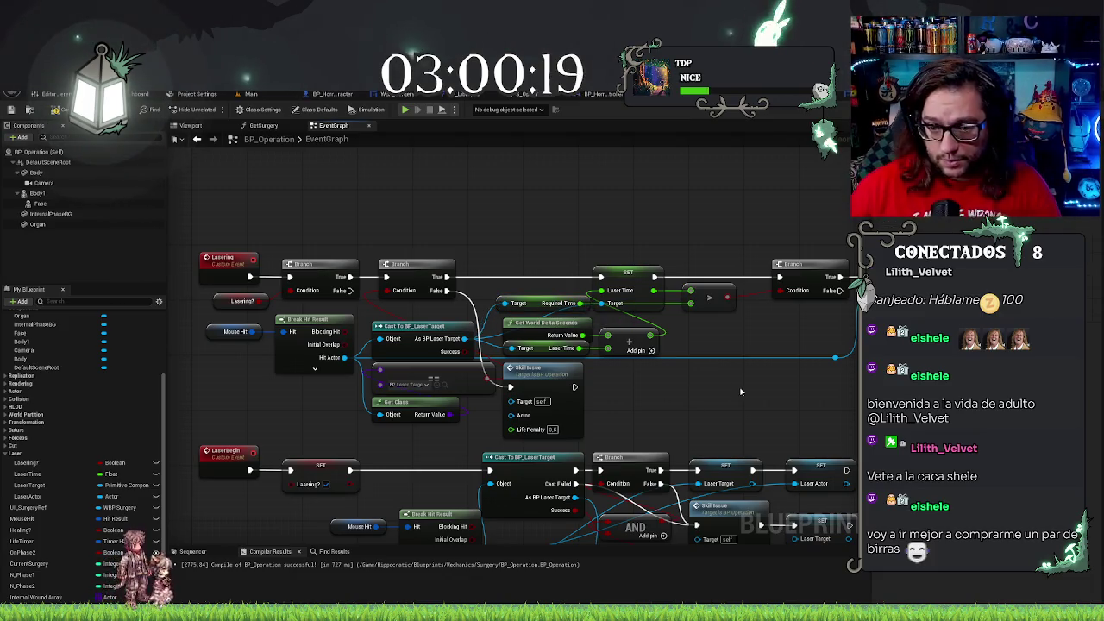
# Delete LaserBegin's cast, hit-check and Skill Issue nodes, leaving only SET Lasering?
pyautogui.moveTo(765, 385)
pyautogui.mouseDown()
pyautogui.moveTo(692, 359)
pyautogui.moveTo(549, 360)
pyautogui.mouseUp()
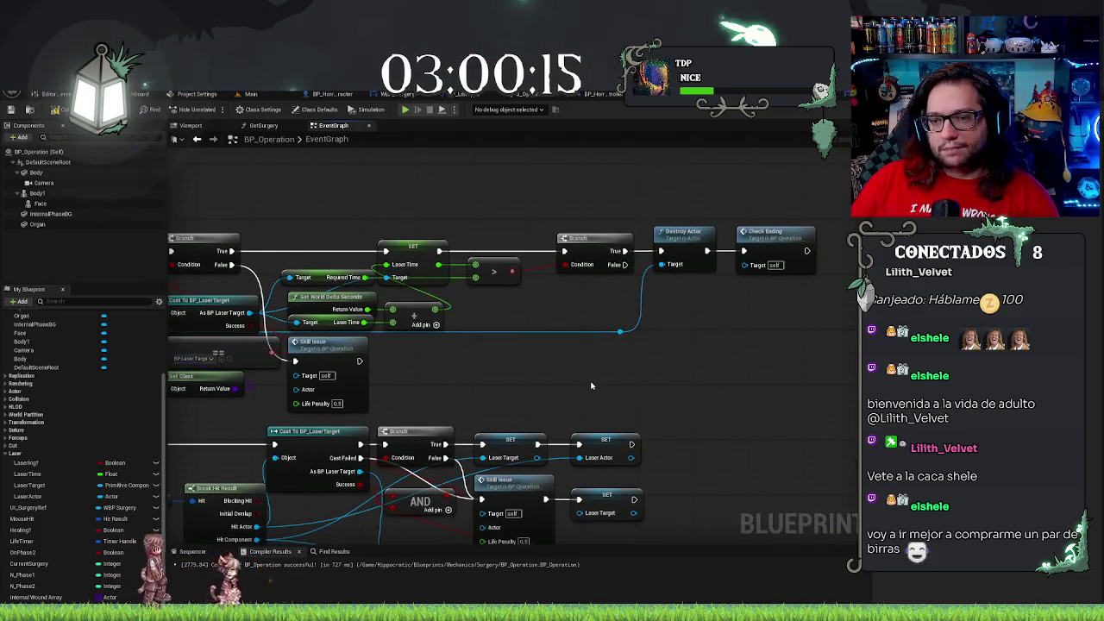
pyautogui.moveTo(690, 197); pyautogui.dragTo(931, 168)
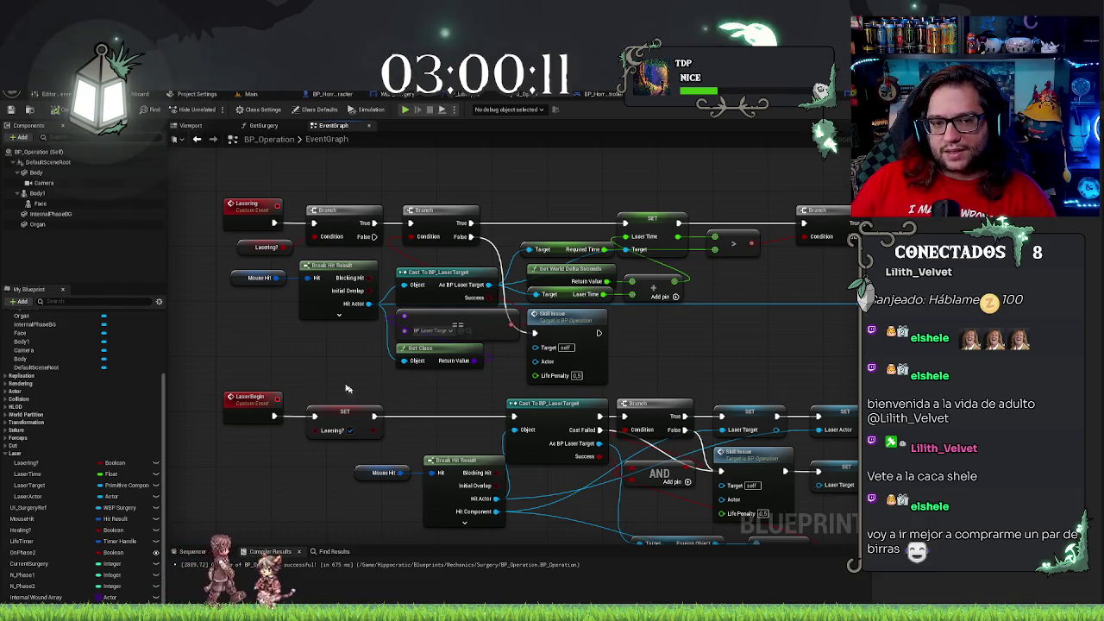
pyautogui.moveTo(345, 388); pyautogui.dragTo(354, 345)
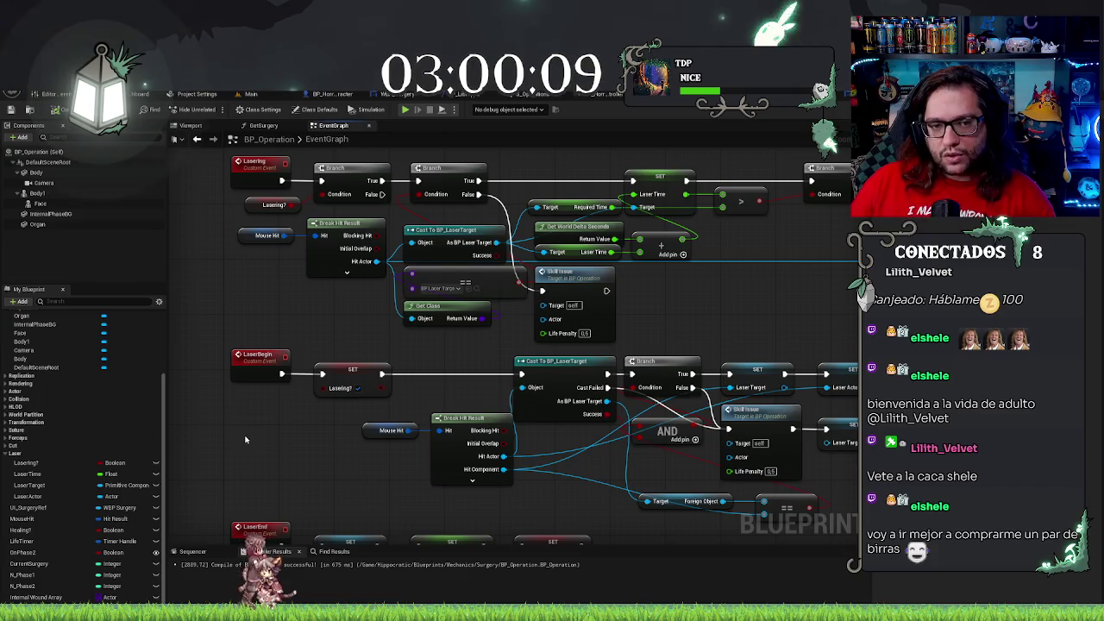
pyautogui.moveTo(323, 300); pyautogui.dragTo(275, 373)
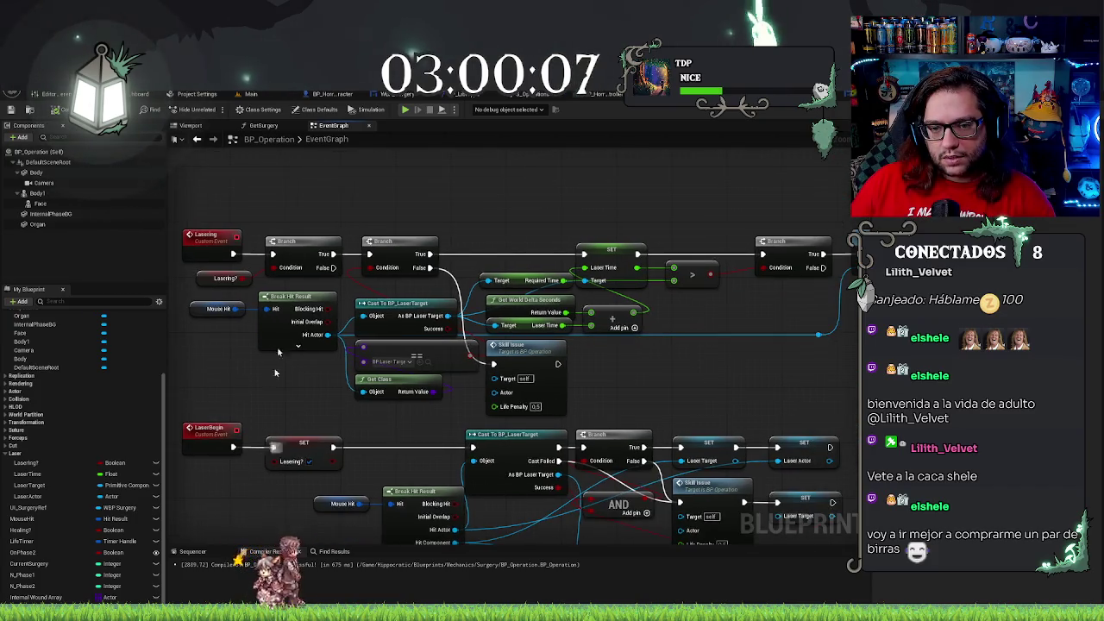
pyautogui.moveTo(418, 398); pyautogui.dragTo(377, 257)
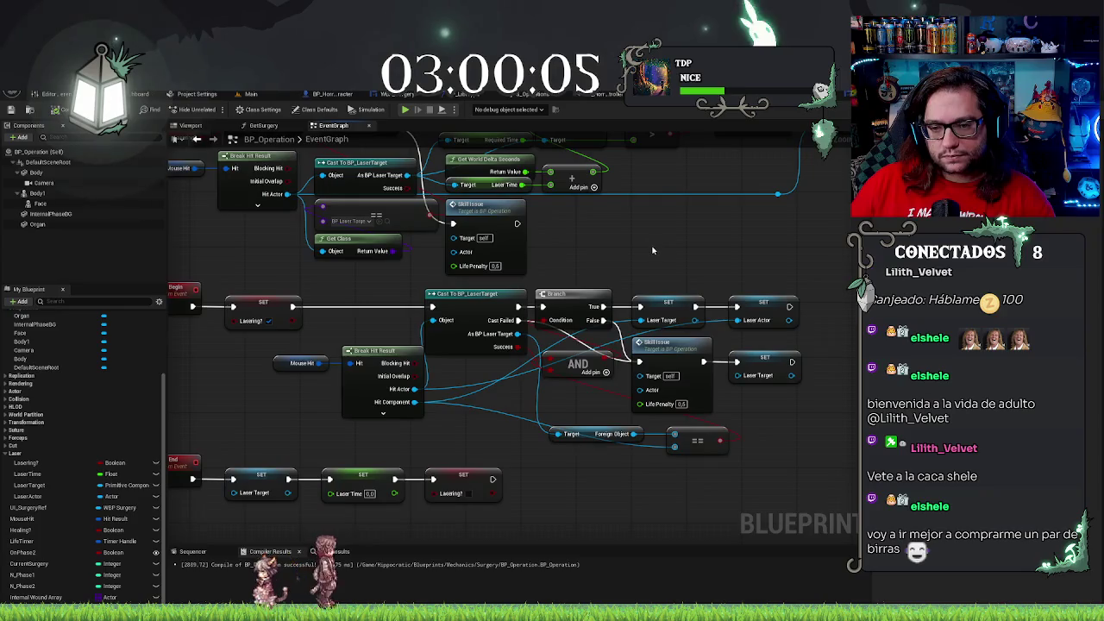
pyautogui.moveTo(656, 247); pyautogui.dragTo(758, 238)
pyautogui.moveTo(426, 300)
pyautogui.mouseDown()
pyautogui.moveTo(851, 444)
pyautogui.moveTo(845, 451)
pyautogui.mouseUp()
pyautogui.press('Delete')
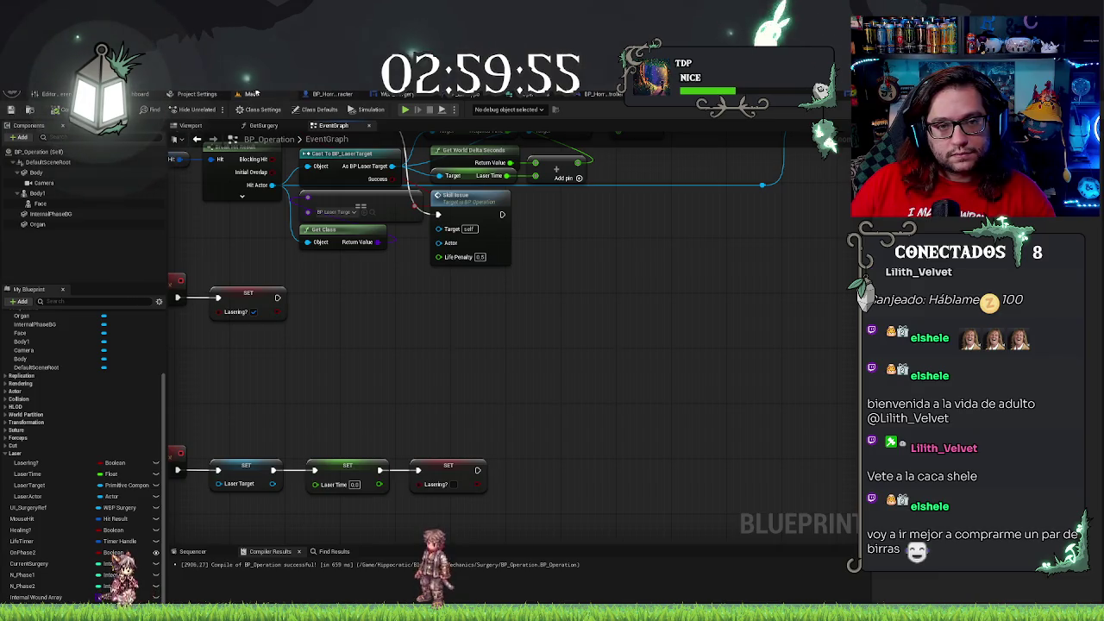
# Play-test the level from the main editor by clicking the patient, then stop the session
pyautogui.click(263, 95)
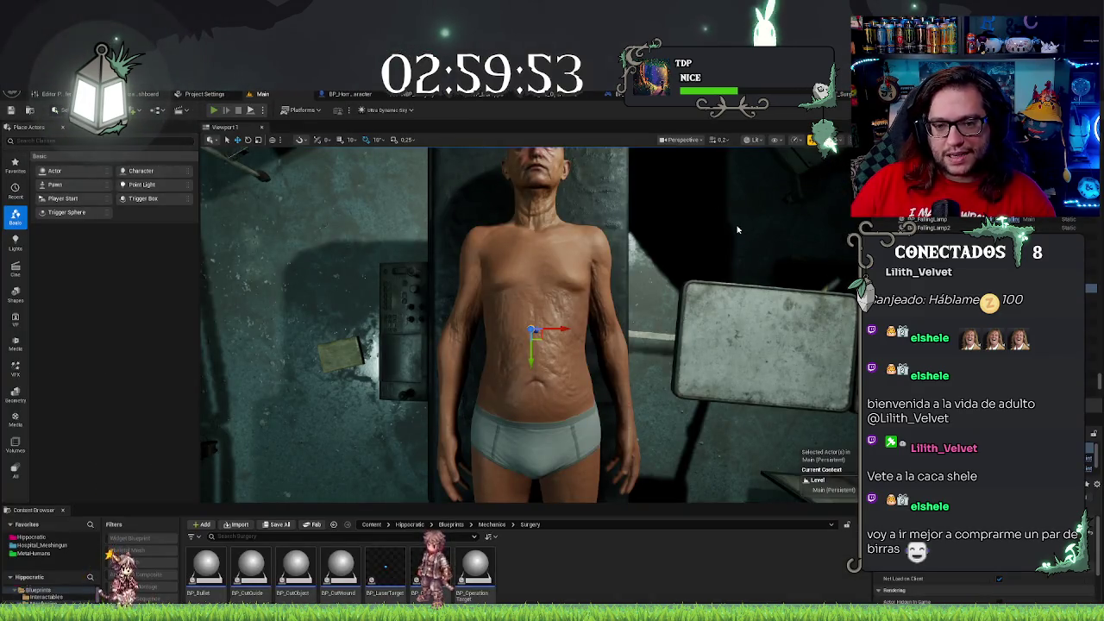
pyautogui.hotkey('alt', 'p')
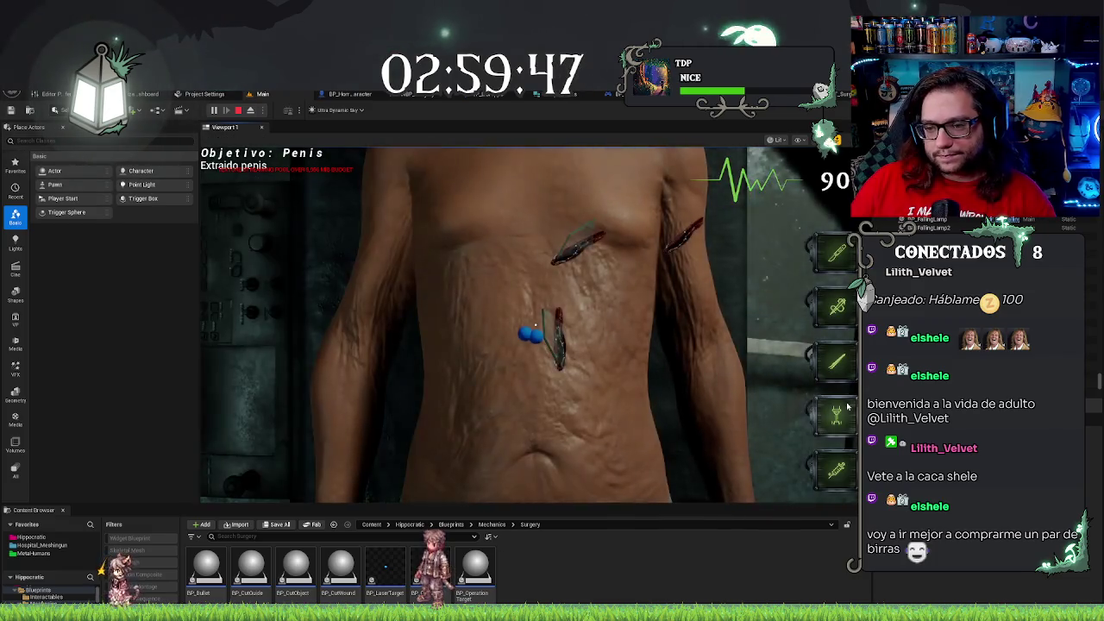
pyautogui.click(509, 426)
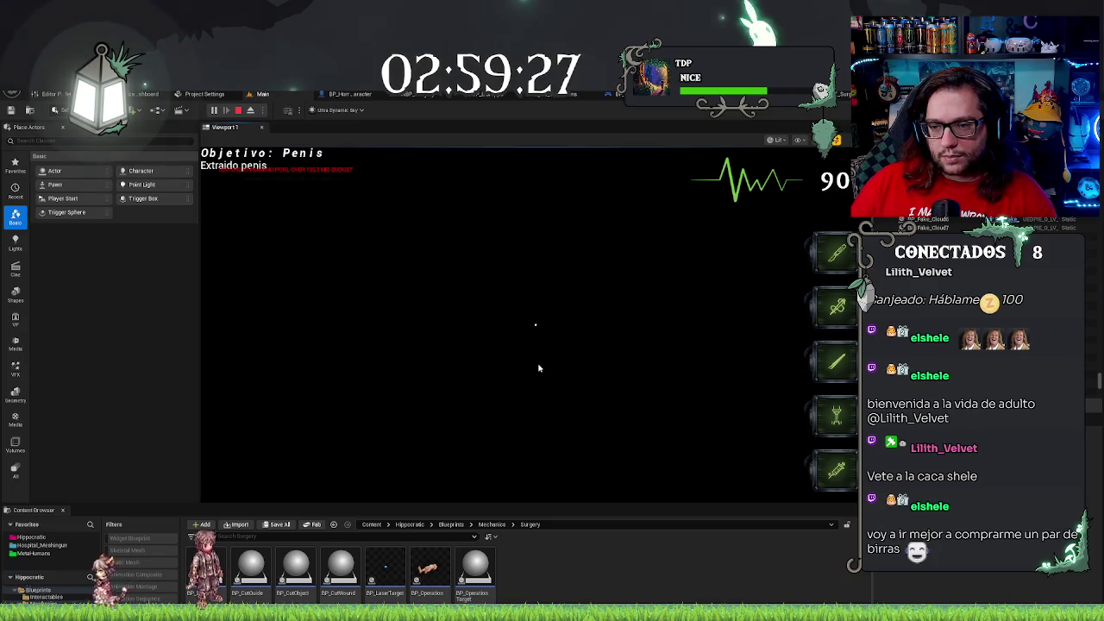
pyautogui.press('Escape')
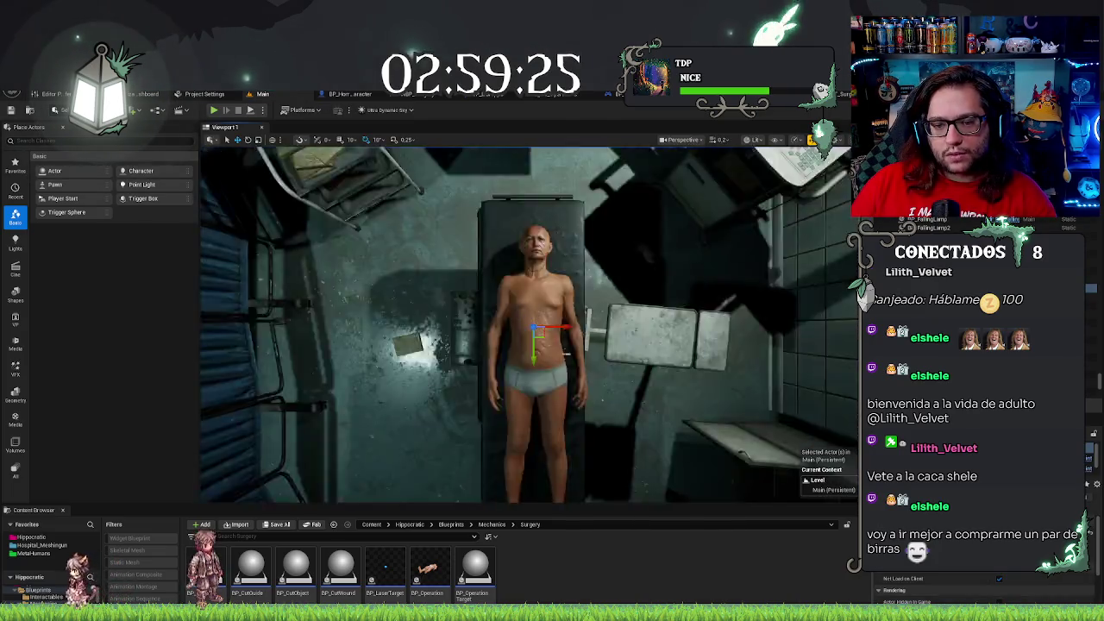
# Frame the patient and orbit to inspect the upper chest and neck, then switch to BP_HorrorCharacter
pyautogui.press('f')
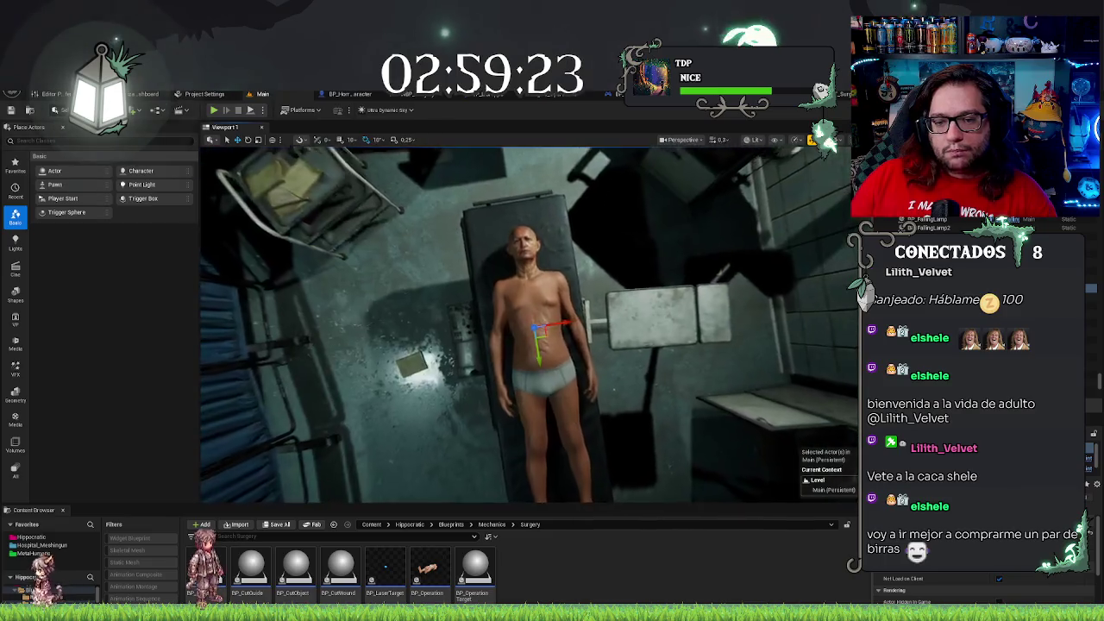
pyautogui.scroll(5, 529, 324)
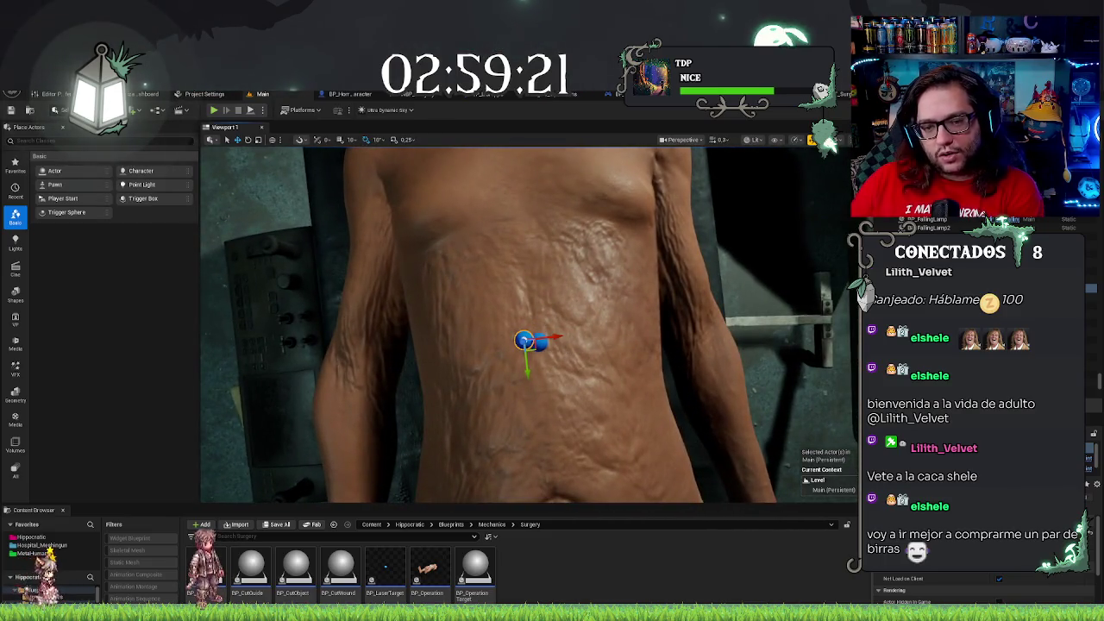
pyautogui.press('Escape')
pyautogui.moveTo(603, 328); pyautogui.dragTo(630, 271)
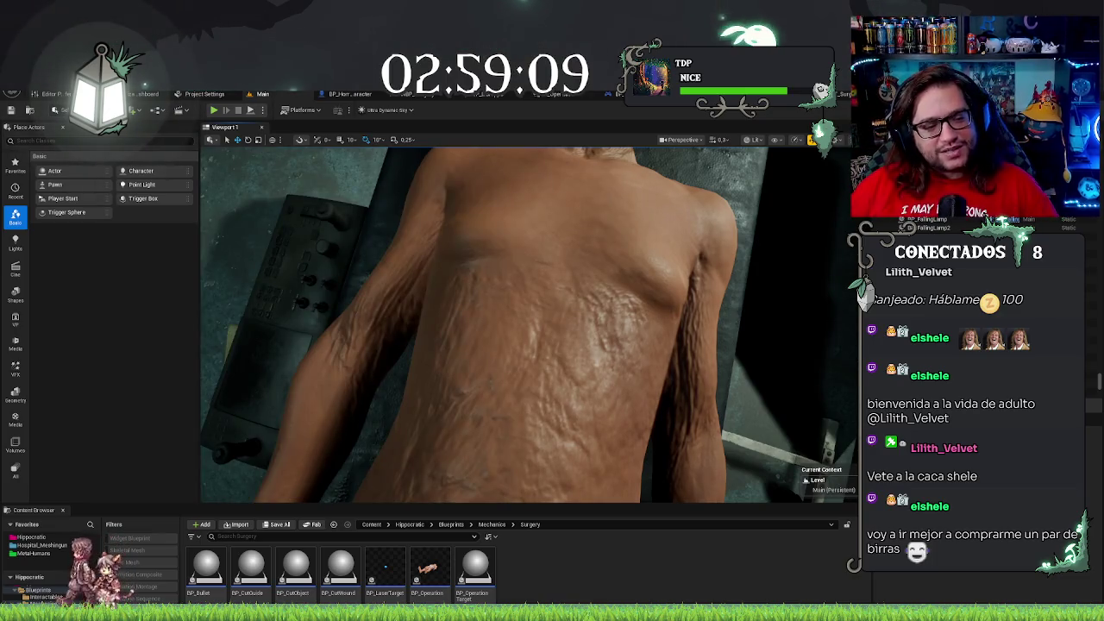
pyautogui.moveTo(545, 194); pyautogui.dragTo(569, 207)
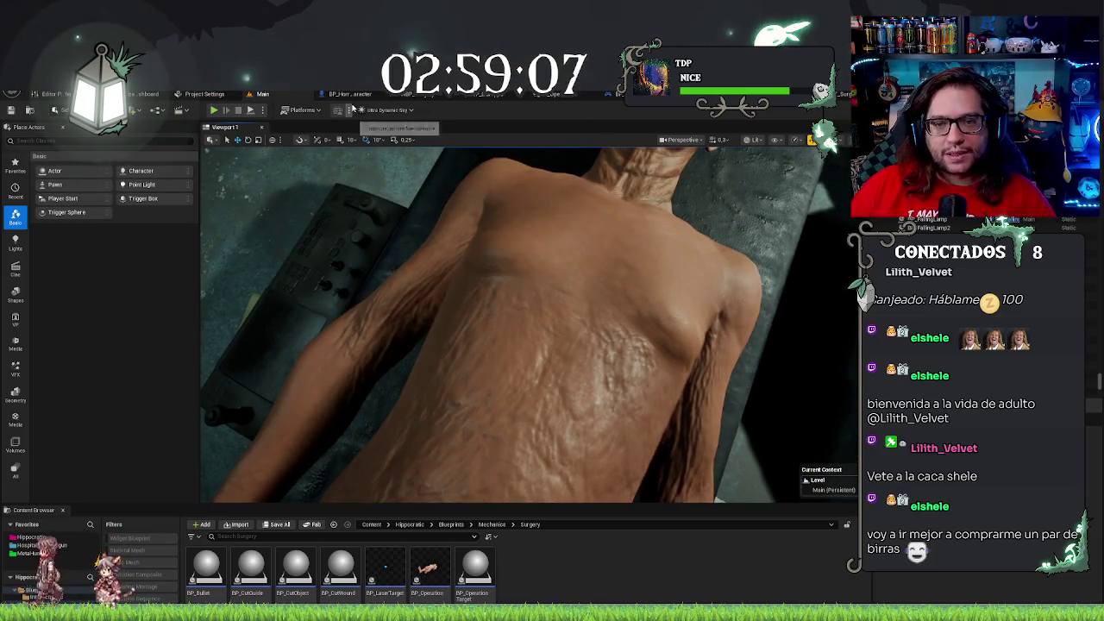
pyautogui.click(349, 94)
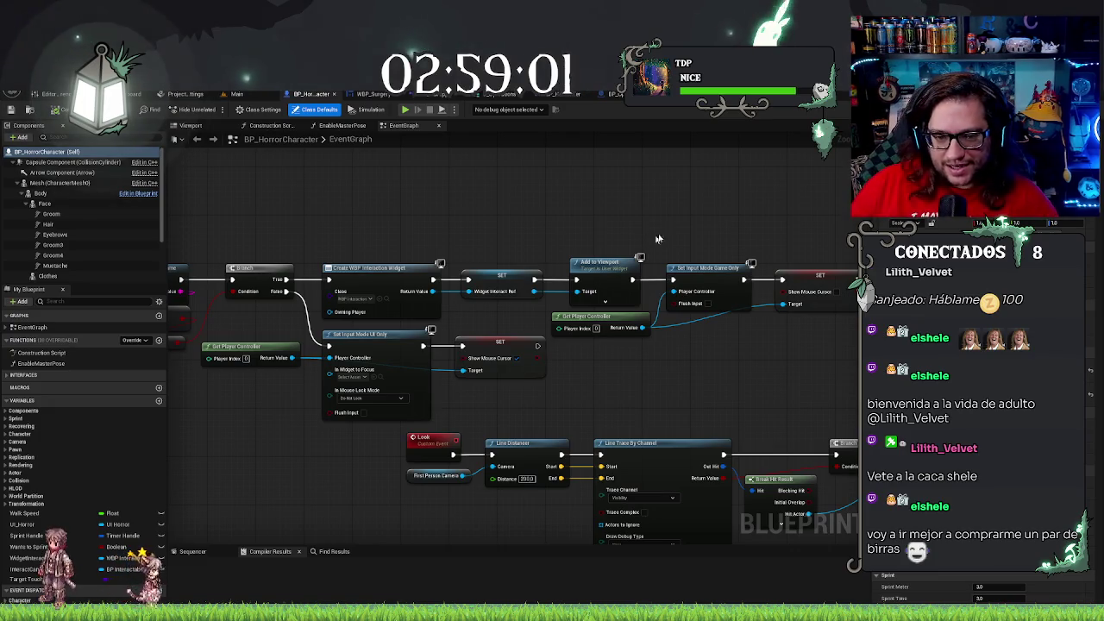
# In BP_Operation, move the LaserEnd chain up closer to the LaserBegin chain
pyautogui.scroll(-5, 507, 438)
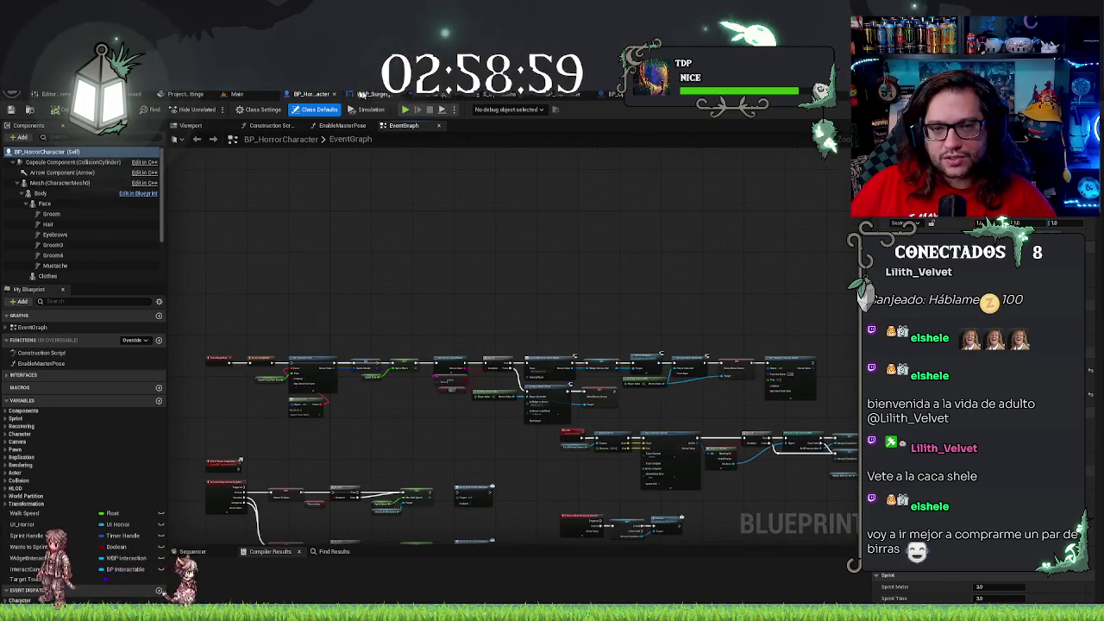
pyautogui.click(457, 93)
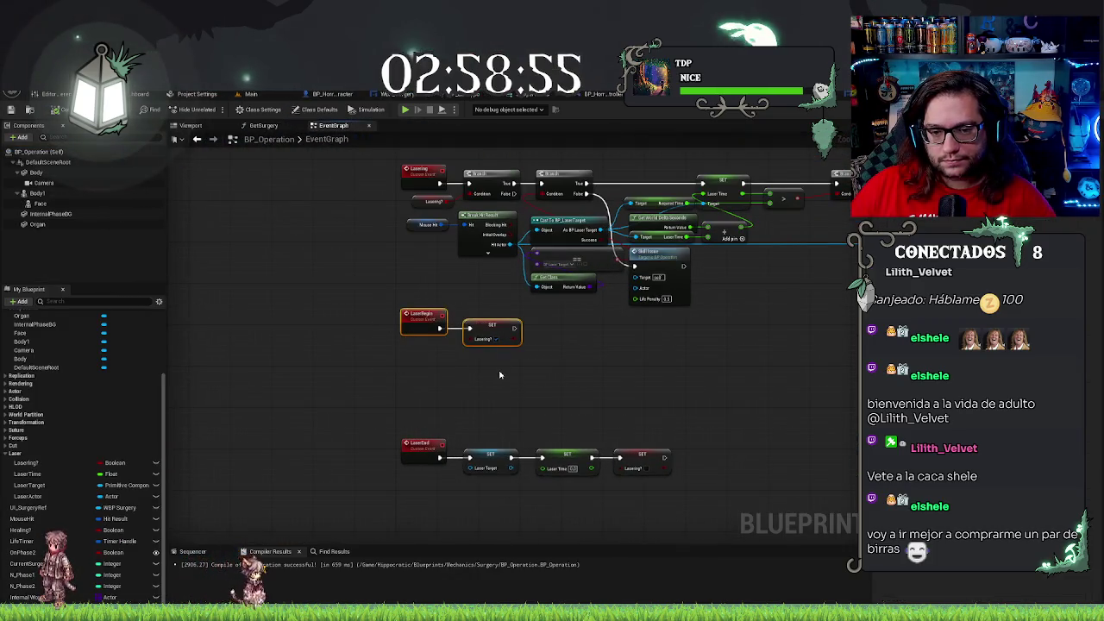
pyautogui.press('Down')
pyautogui.press('Down')
pyautogui.moveTo(332, 447); pyautogui.dragTo(801, 494)
pyautogui.press('Up')
pyautogui.press('Up')
pyautogui.press('Up')
# Drop the Laser Time SET node and wire Laser Target SET directly to Lasering SET
pyautogui.click(566, 416)
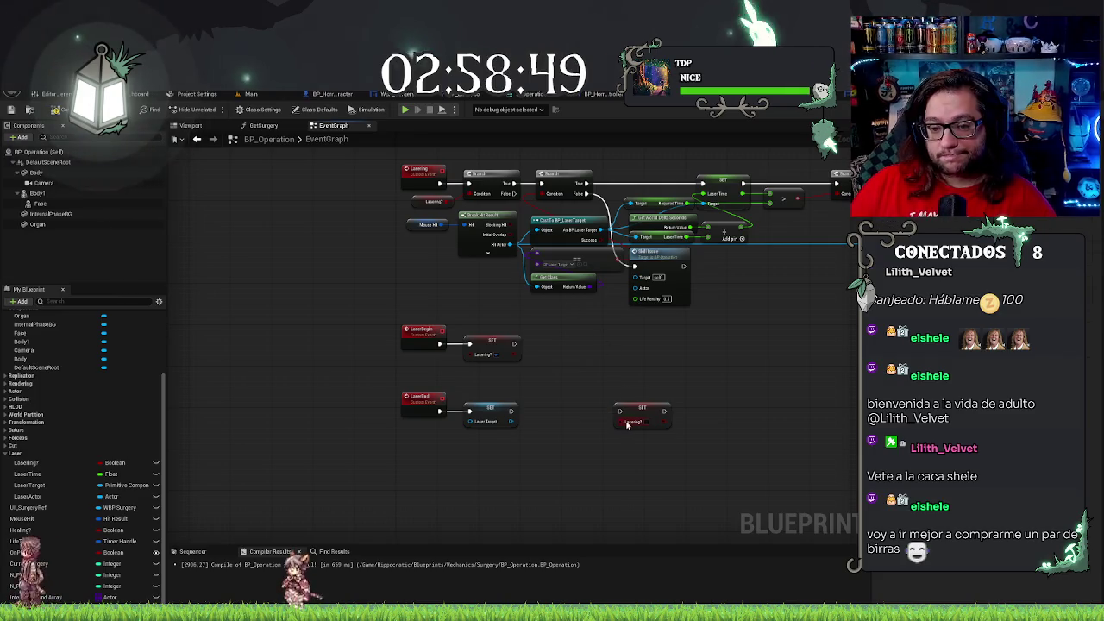
pyautogui.moveTo(510, 415); pyautogui.dragTo(511, 412)
pyautogui.moveTo(572, 379); pyautogui.dragTo(619, 427)
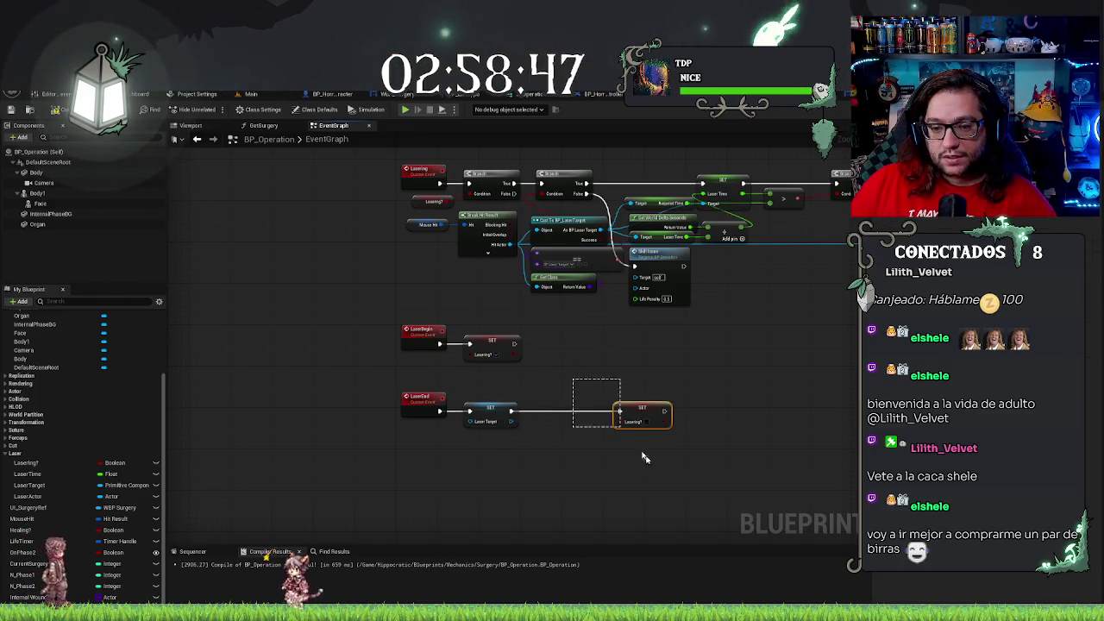
pyautogui.press('Left')
pyautogui.press('Left')
pyautogui.press('Left')
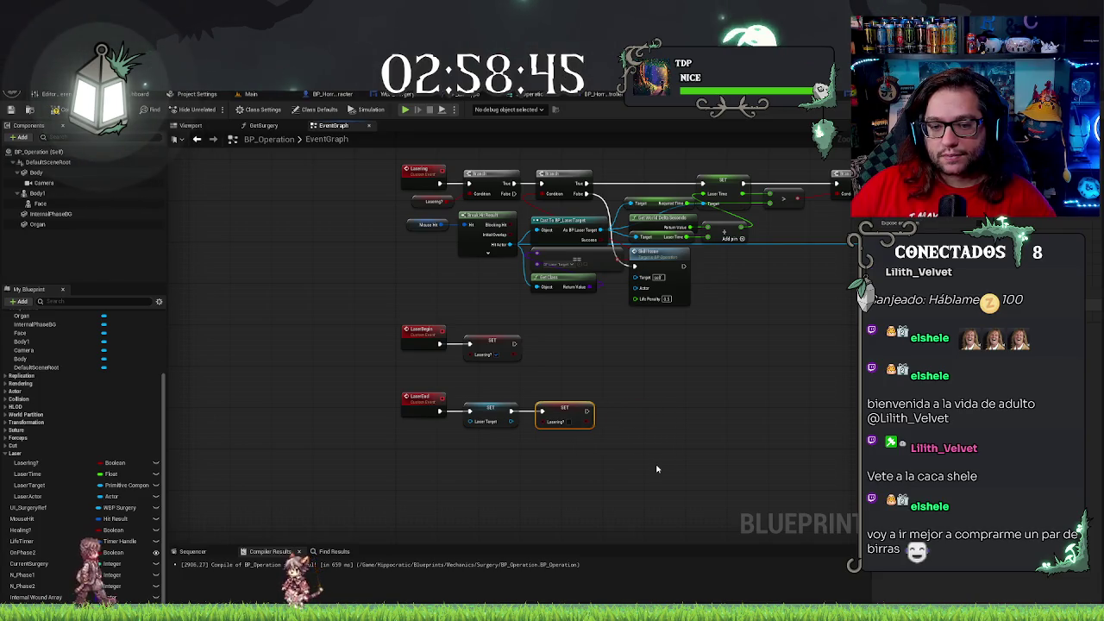
pyautogui.press('Up')
pyautogui.press('Up')
pyautogui.press('Up')
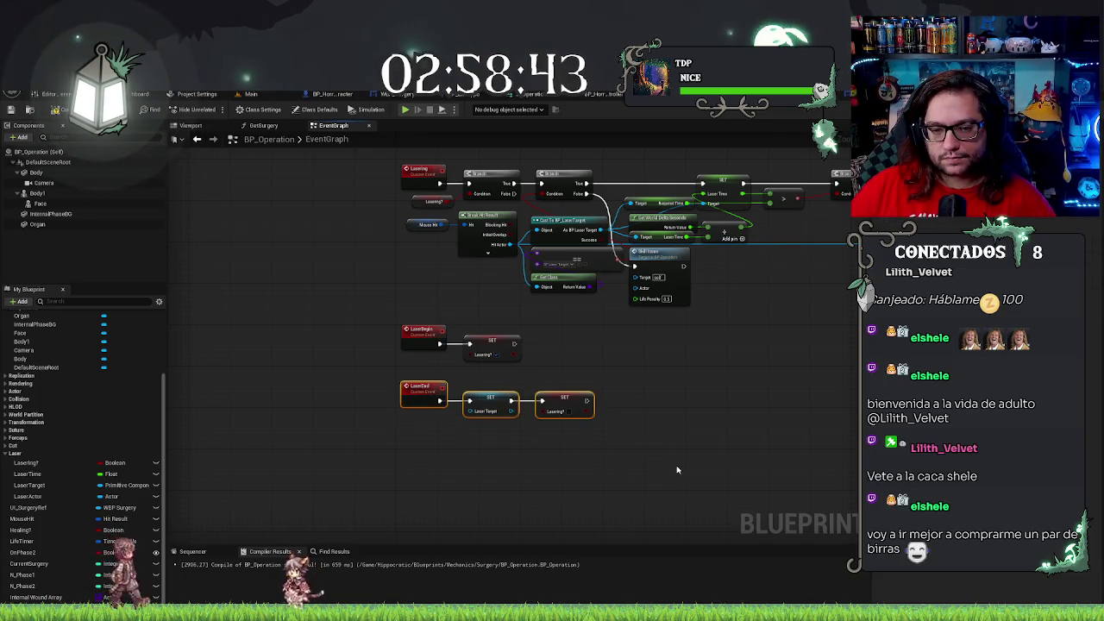
# Shift both the LaserBegin and LaserEnd chains up together under the Lasering logic
pyautogui.moveTo(379, 315); pyautogui.dragTo(564, 443)
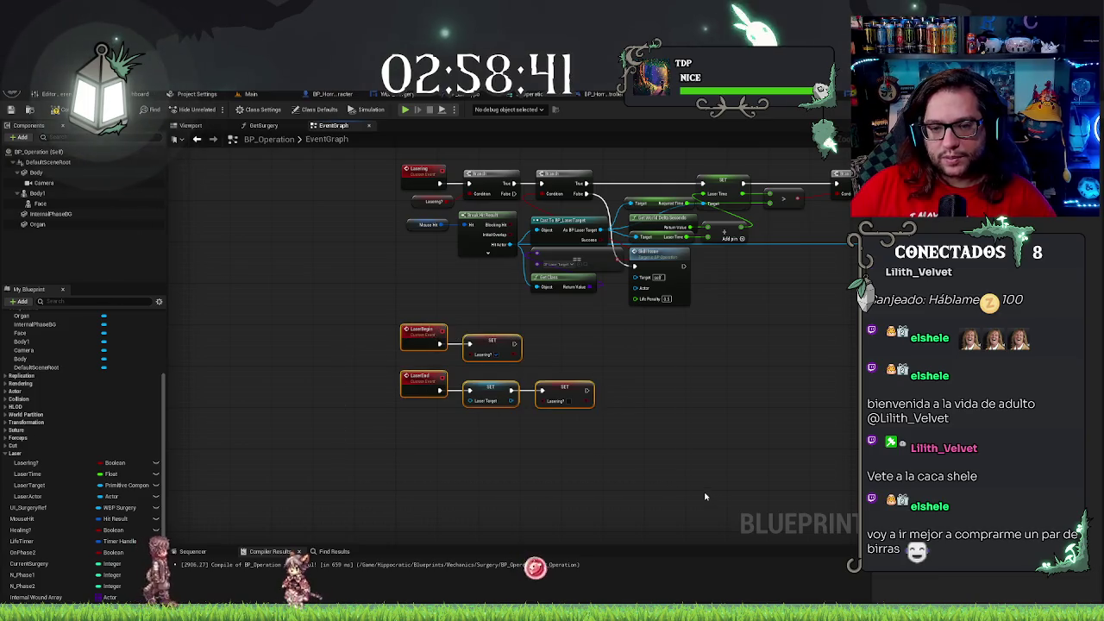
pyautogui.press('Up')
pyautogui.press('Up')
pyautogui.press('Up')
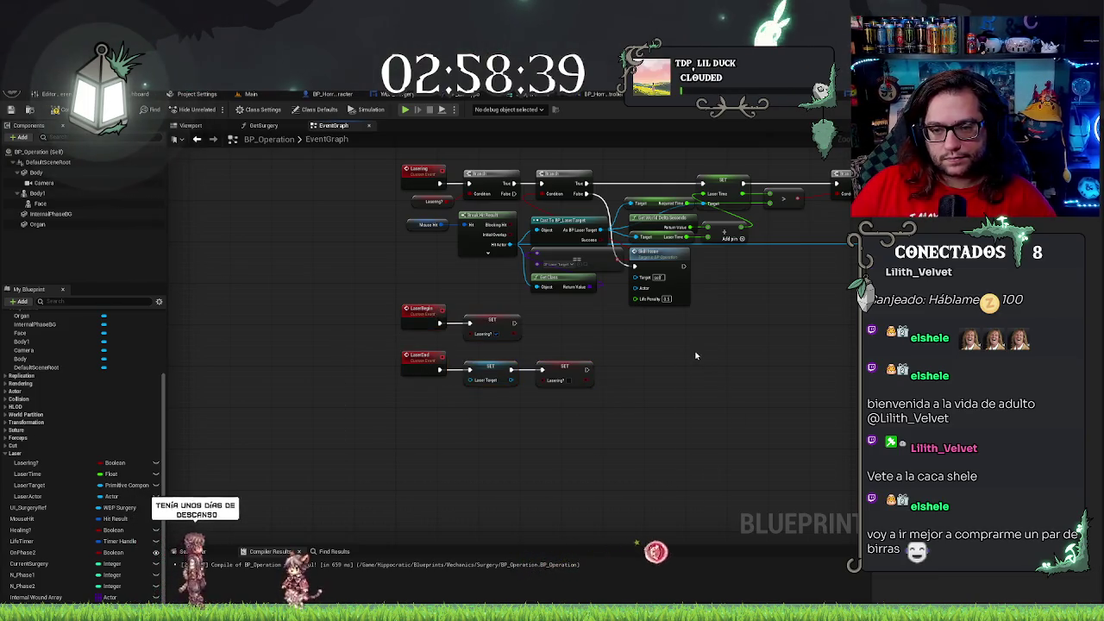
pyautogui.click(674, 355)
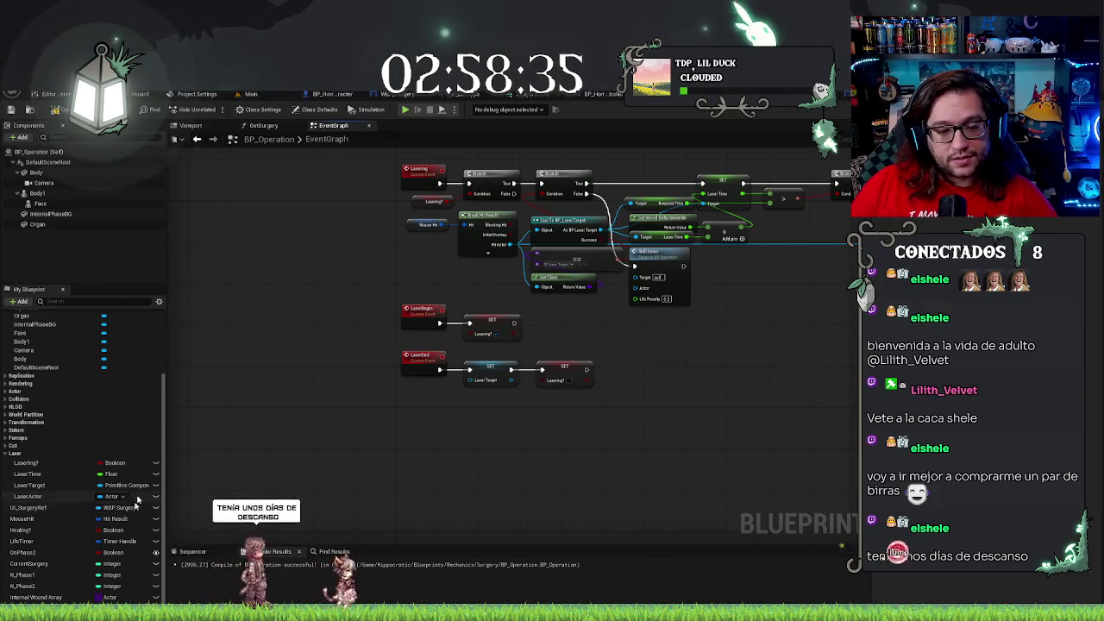
pyautogui.doubleClick(28, 474)
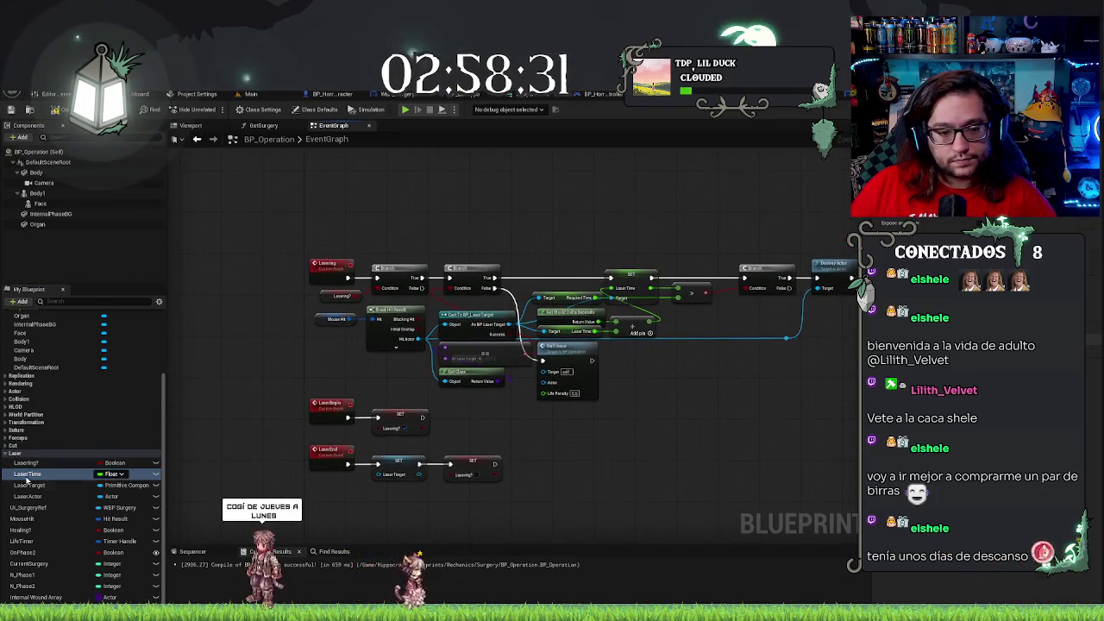
# Find all references to LaserTime and jump to its Get LaserTime node
pyautogui.rightClick(31, 476)
pyautogui.moveTo(94, 504)
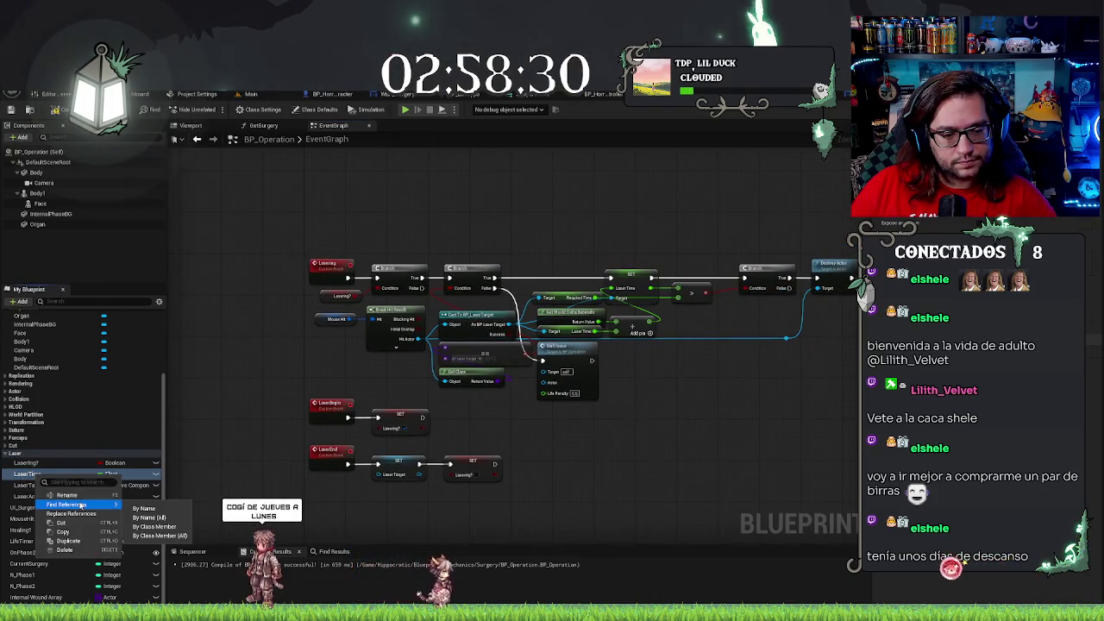
pyautogui.click(138, 509)
pyautogui.click(229, 597)
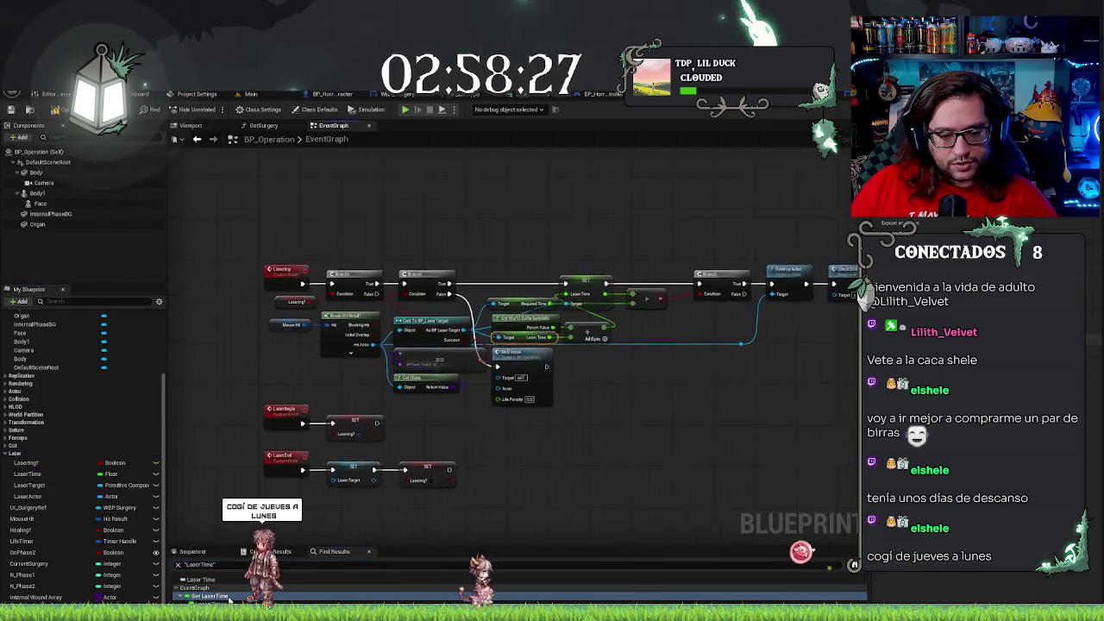
pyautogui.scroll(1, 508, 345)
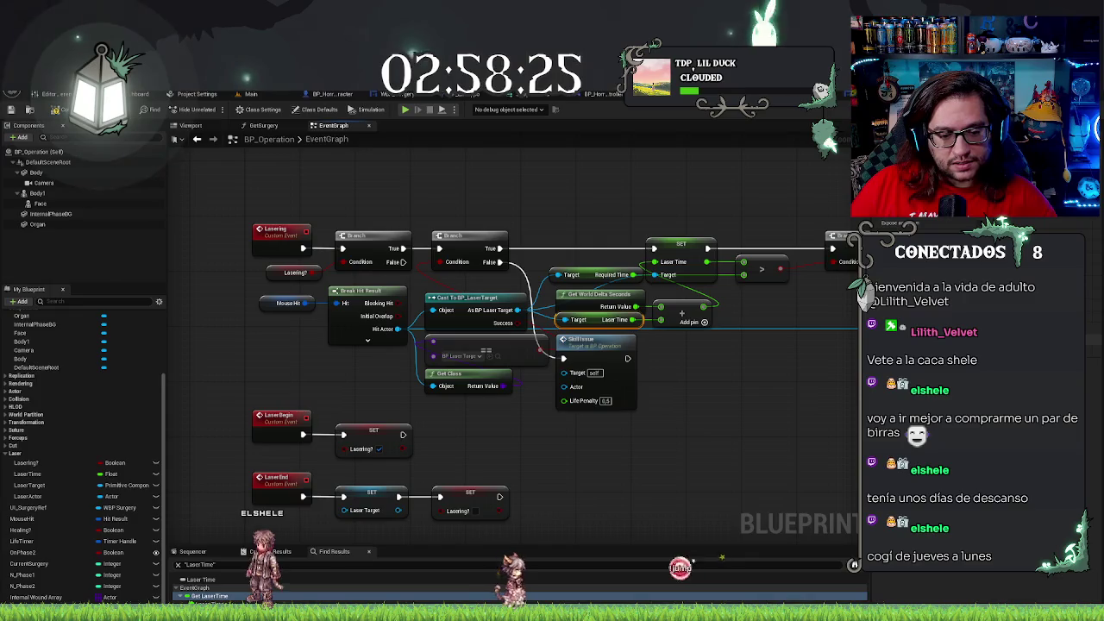
# Delete the LaserTime variable from the Laser category
pyautogui.click(36, 474)
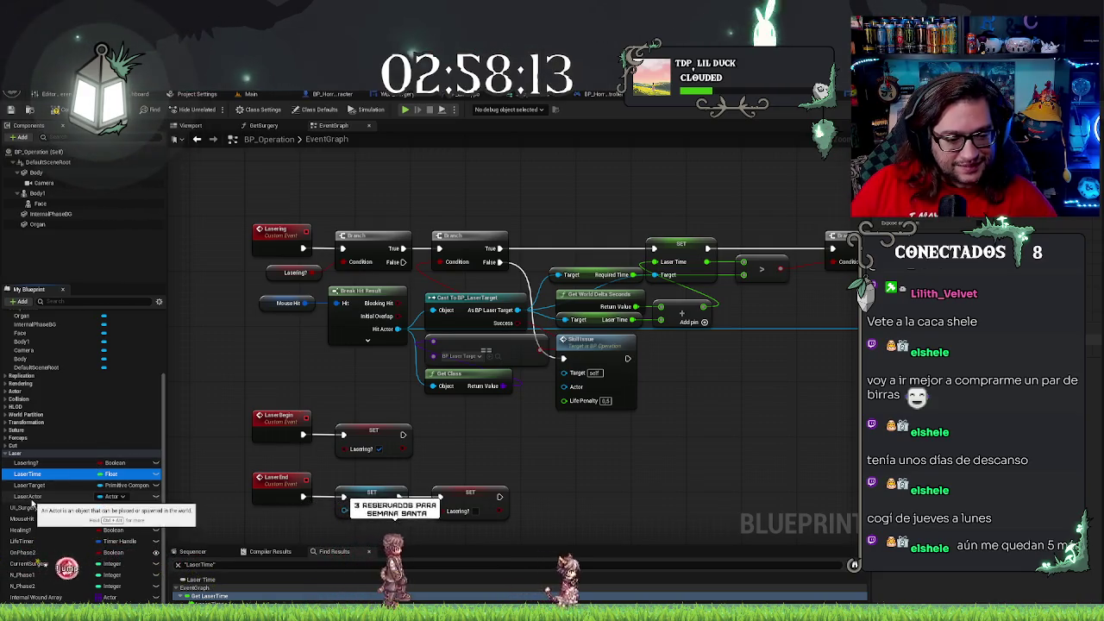
pyautogui.click(29, 484)
pyautogui.click(39, 474)
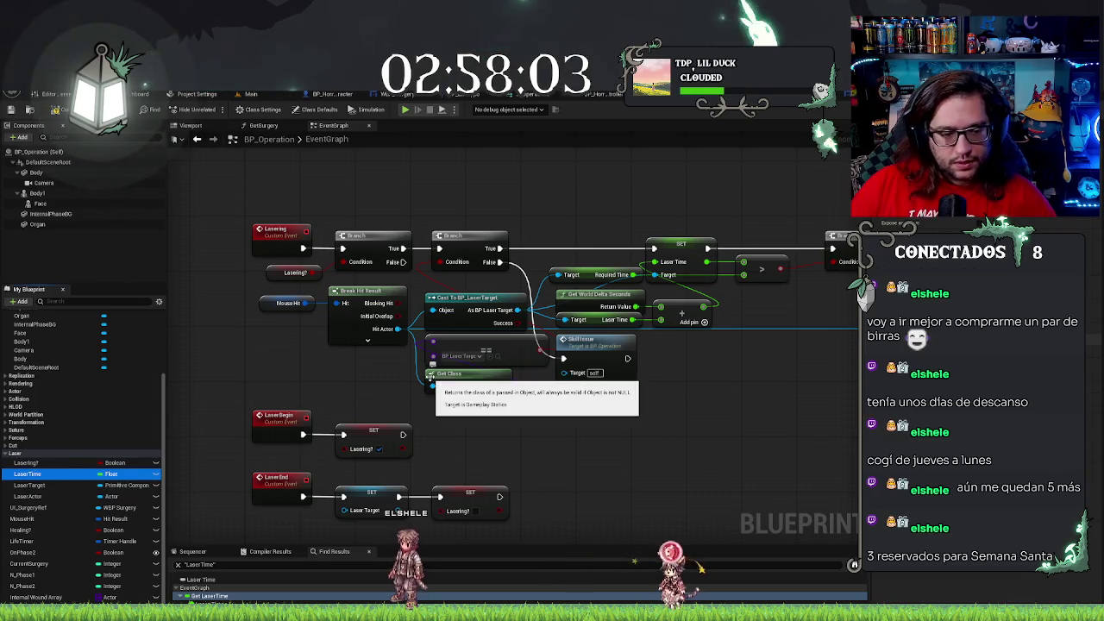
pyautogui.press('Delete')
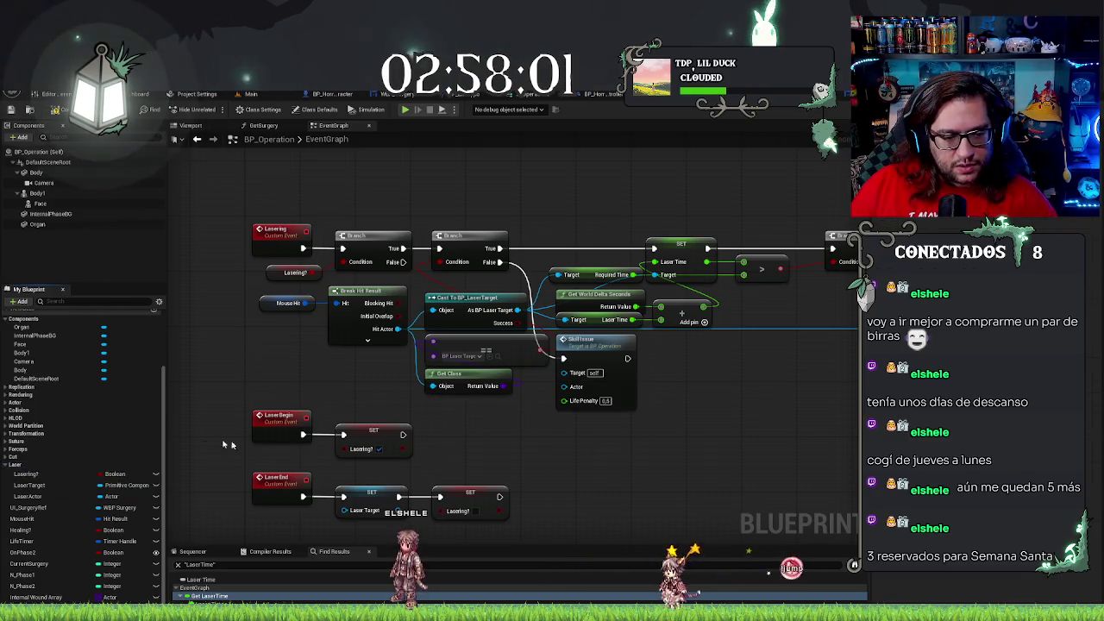
# Wrap the Lasering, LaserBegin and LaserEnd nodes in a comment titled 'Laser'
pyautogui.scroll(2, 9, 466)
pyautogui.moveTo(554, 449); pyautogui.dragTo(584, 436)
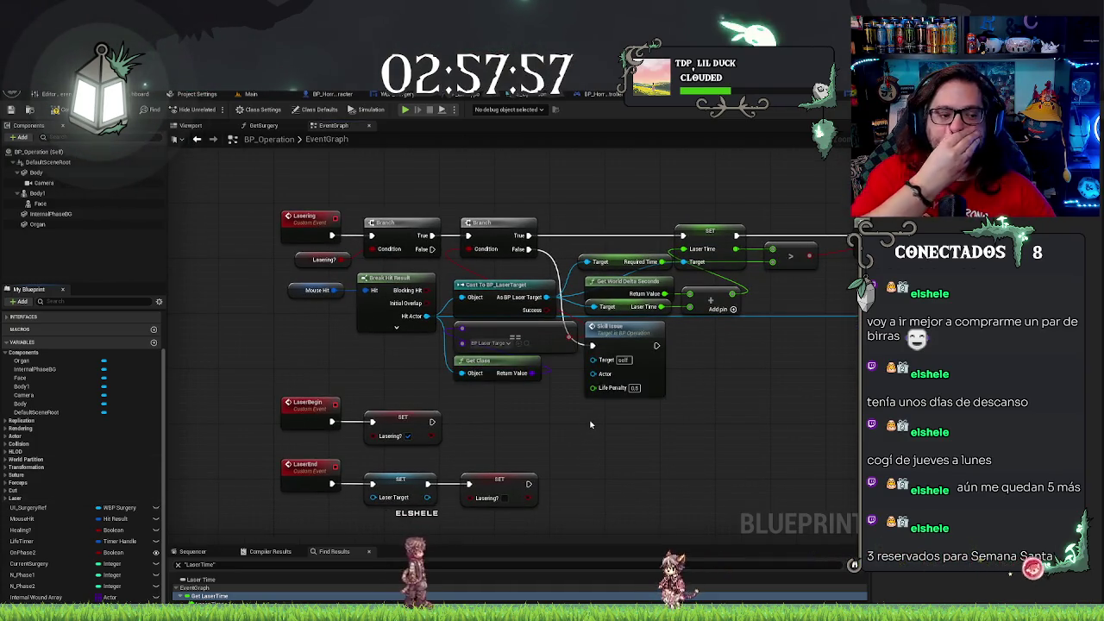
pyautogui.moveTo(534, 458); pyautogui.dragTo(557, 433)
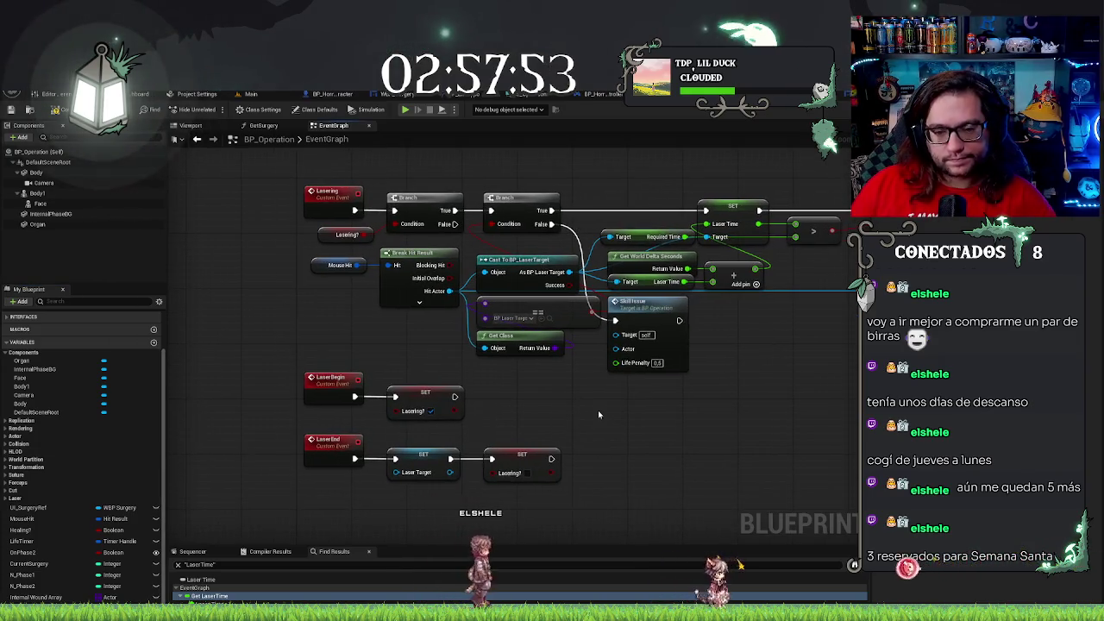
pyautogui.moveTo(597, 410); pyautogui.dragTo(529, 424)
pyautogui.scroll(-4, 530, 428)
pyautogui.moveTo(340, 291)
pyautogui.mouseDown()
pyautogui.moveTo(820, 468)
pyautogui.moveTo(843, 497)
pyautogui.mouseUp()
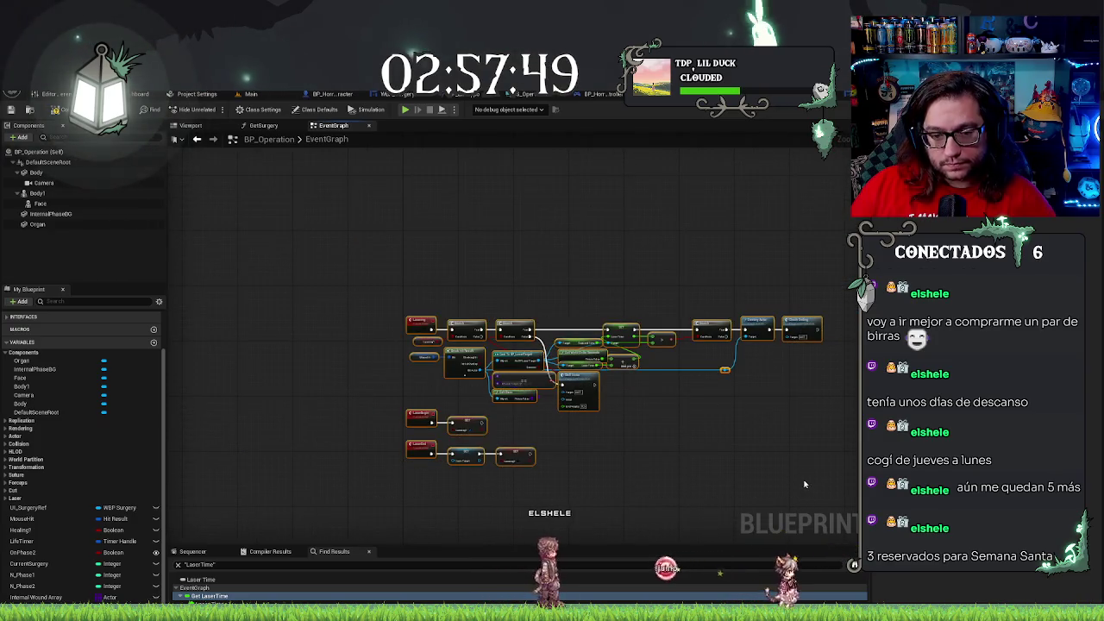
pyautogui.write('cLaser')
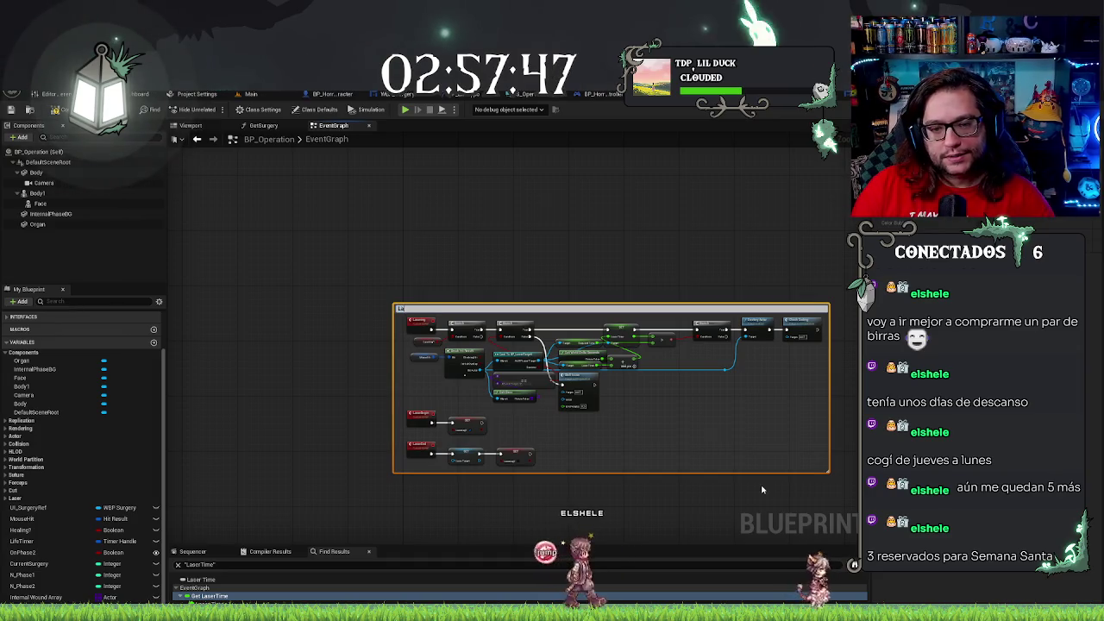
pyautogui.press('Return')
# Place the Laser comment beside the other groups and move the heal events beneath it
pyautogui.scroll(-6, 626, 256)
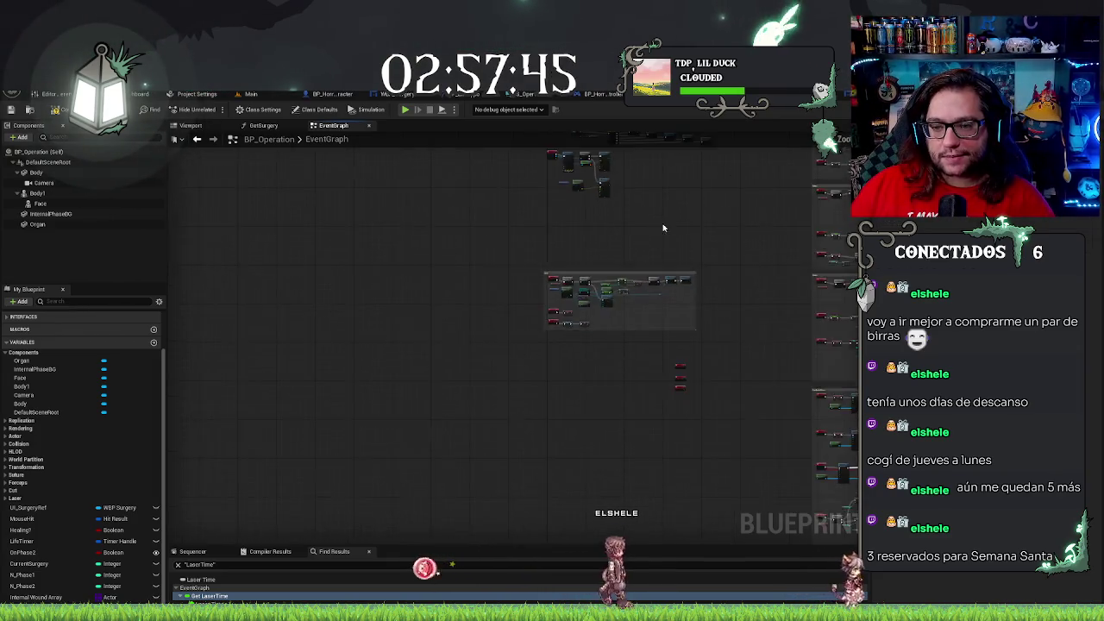
pyautogui.moveTo(485, 399)
pyautogui.mouseDown()
pyautogui.moveTo(595, 313)
pyautogui.moveTo(583, 316)
pyautogui.mouseUp()
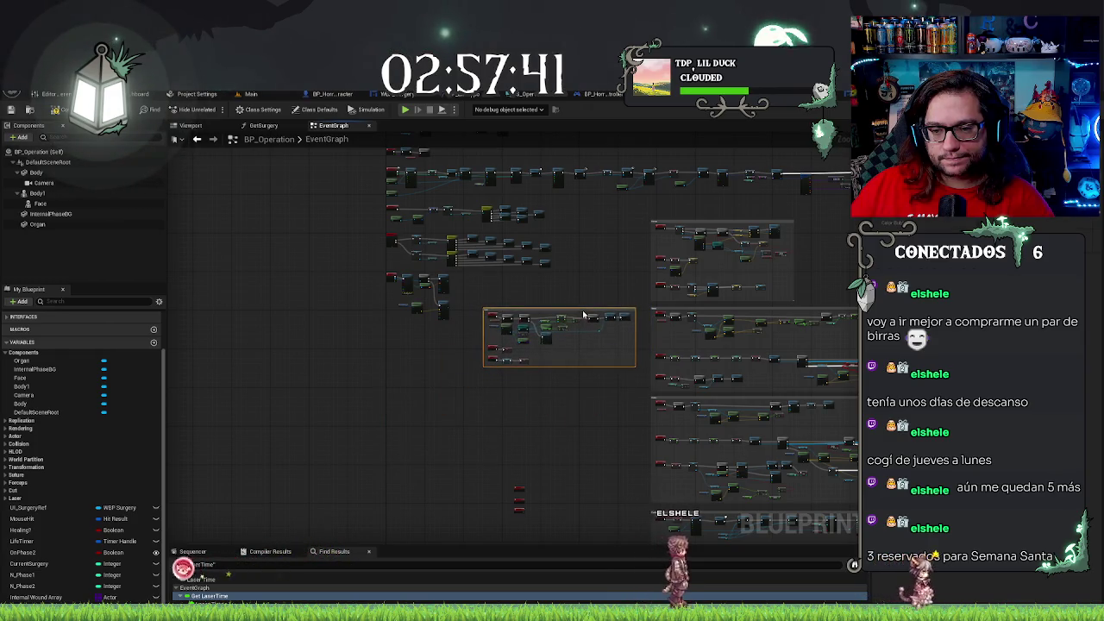
pyautogui.click(542, 441)
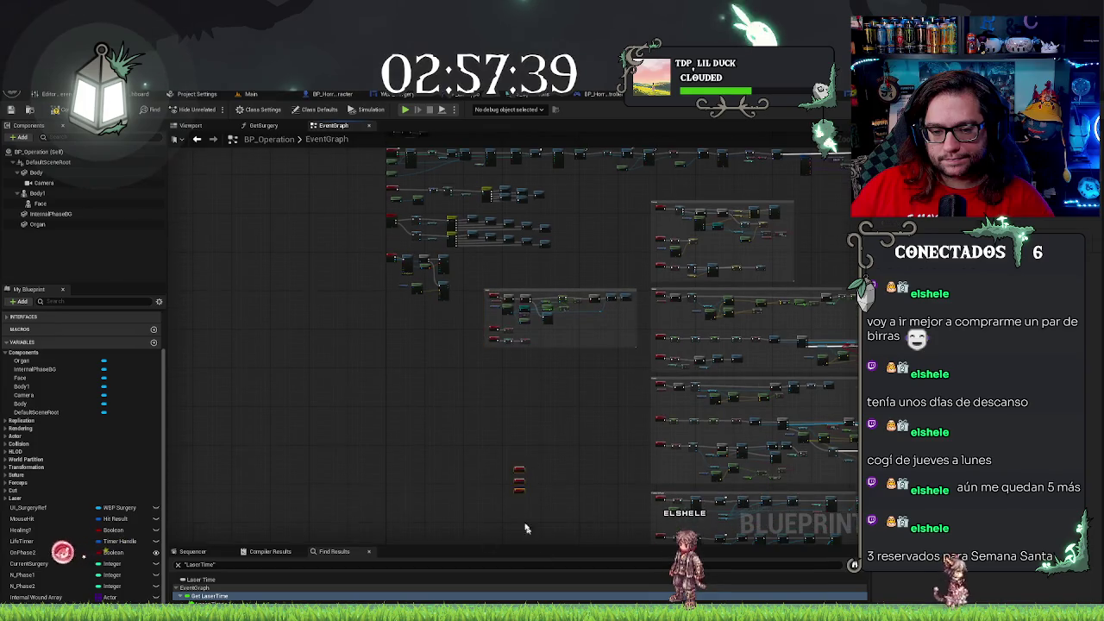
pyautogui.moveTo(515, 467); pyautogui.dragTo(491, 376)
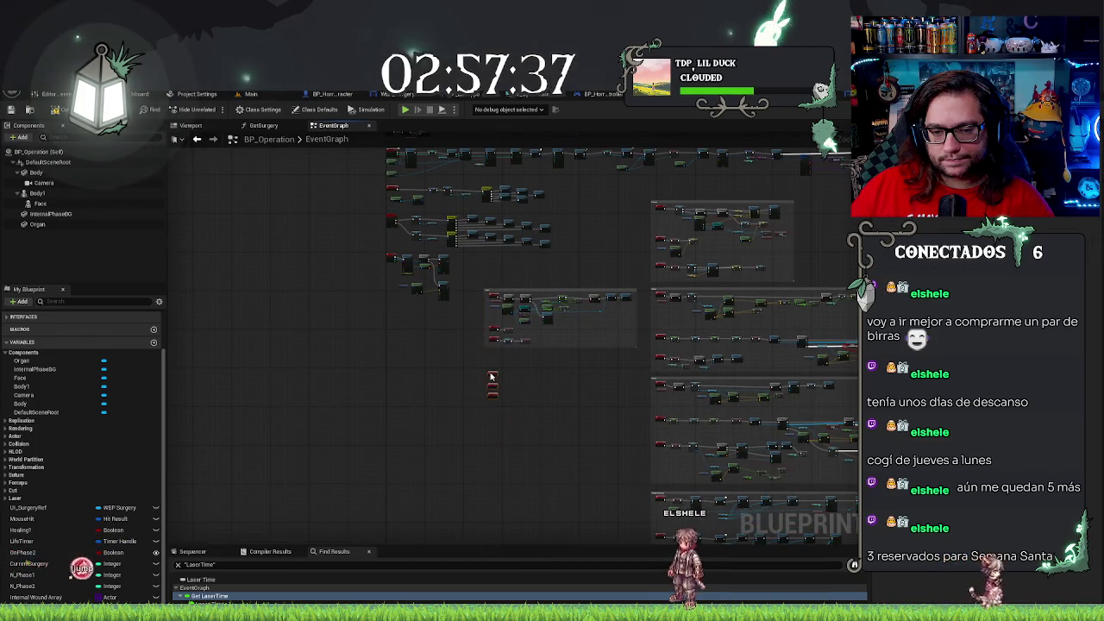
pyautogui.scroll(5, 491, 376)
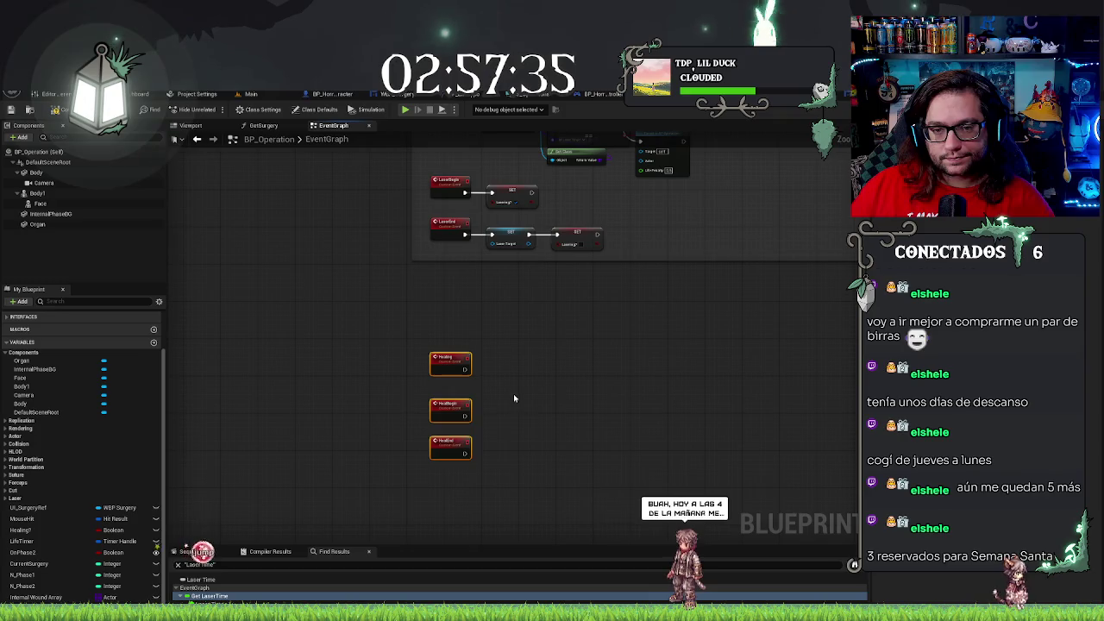
# Add SET Healing? nodes after HealBegin and HealEnd, and file Healing? under a new Heal category
pyautogui.moveTo(15, 554); pyautogui.dragTo(116, 520)
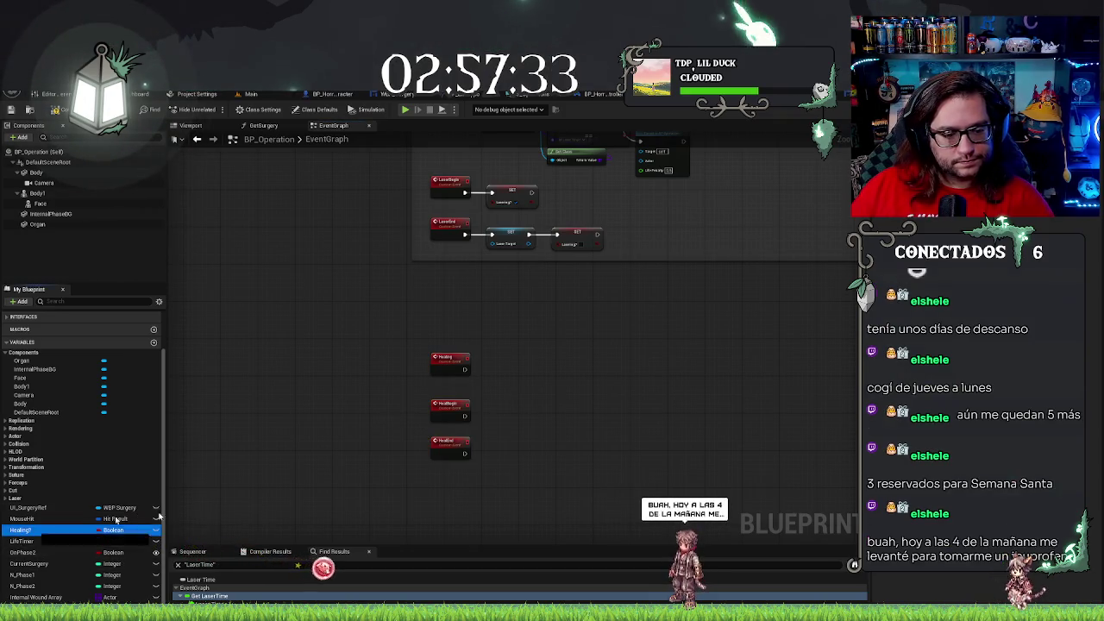
pyautogui.moveTo(504, 428); pyautogui.dragTo(505, 418)
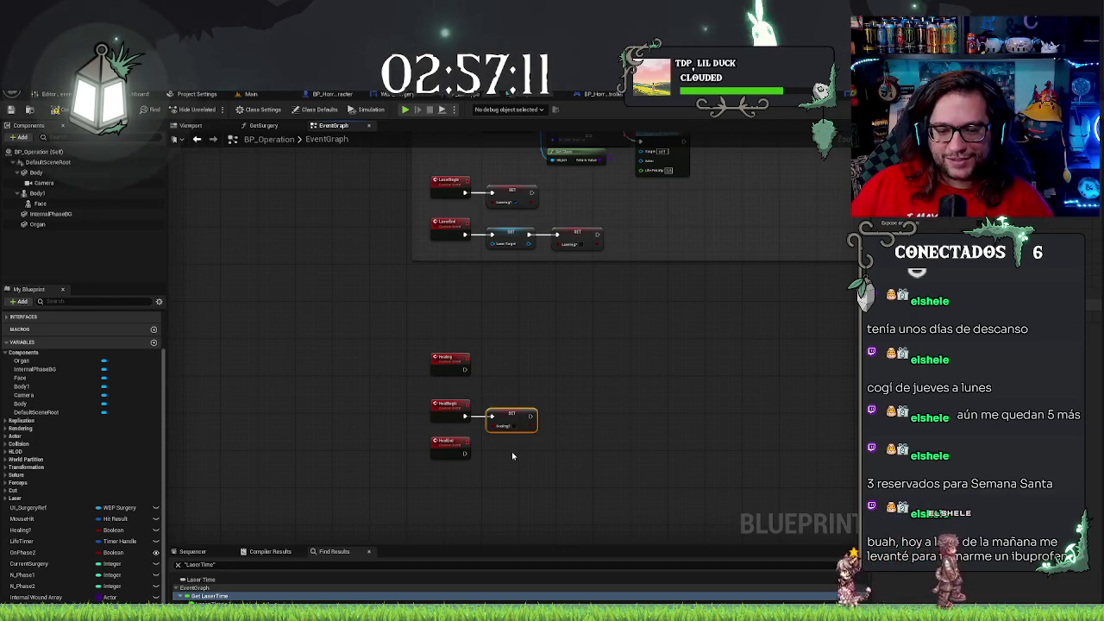
pyautogui.hotkey('ctrl', 'c')
pyautogui.hotkey('ctrl', 'v')
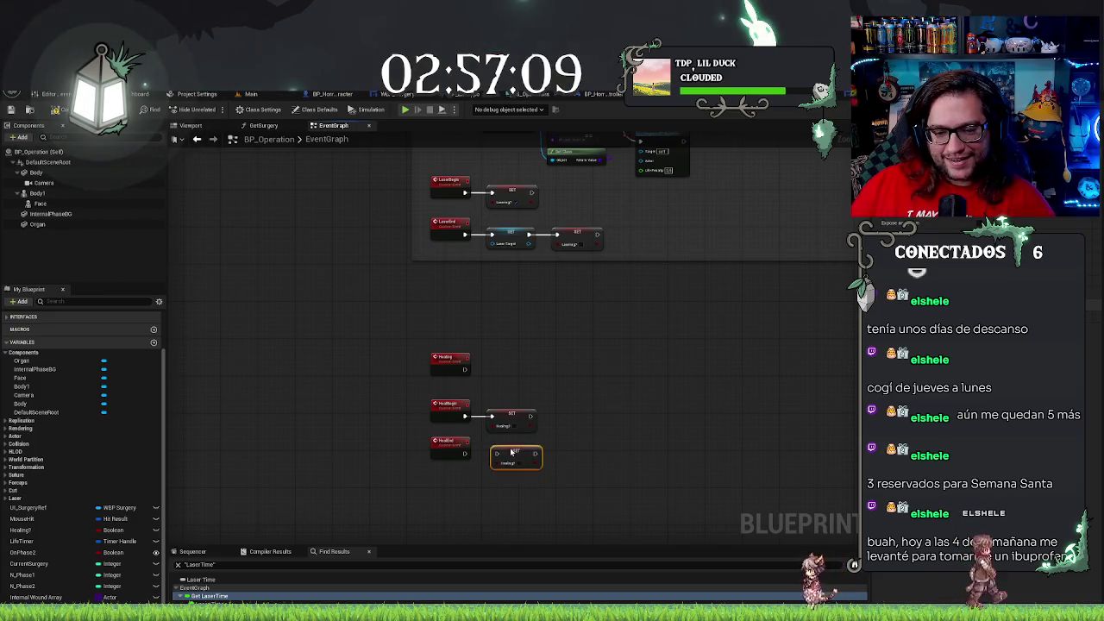
pyautogui.moveTo(509, 450); pyautogui.dragTo(464, 455)
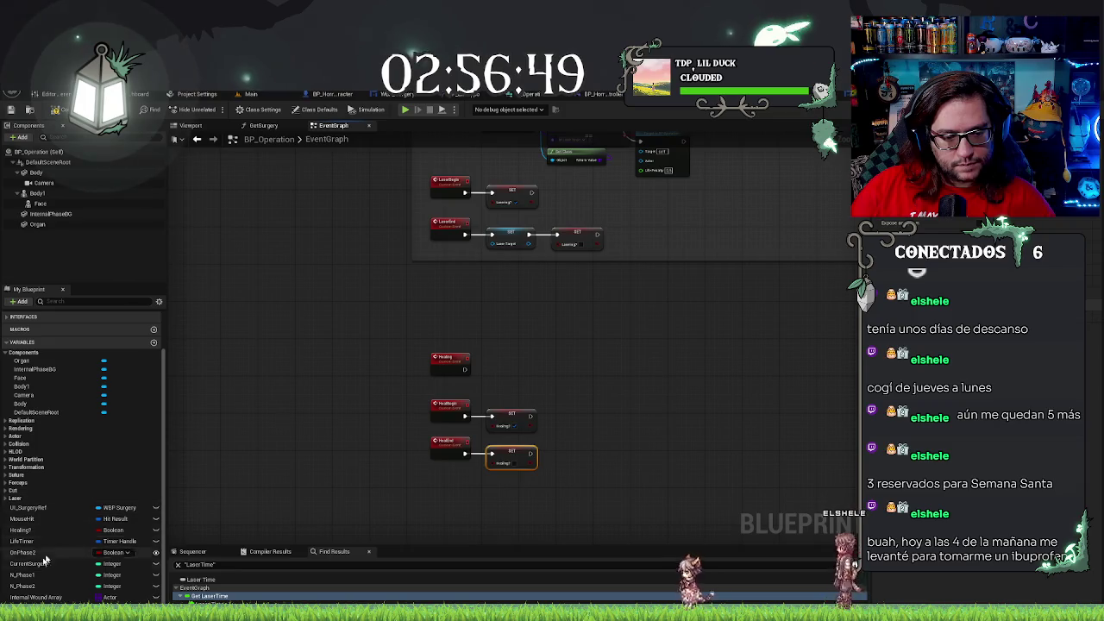
pyautogui.click(22, 529)
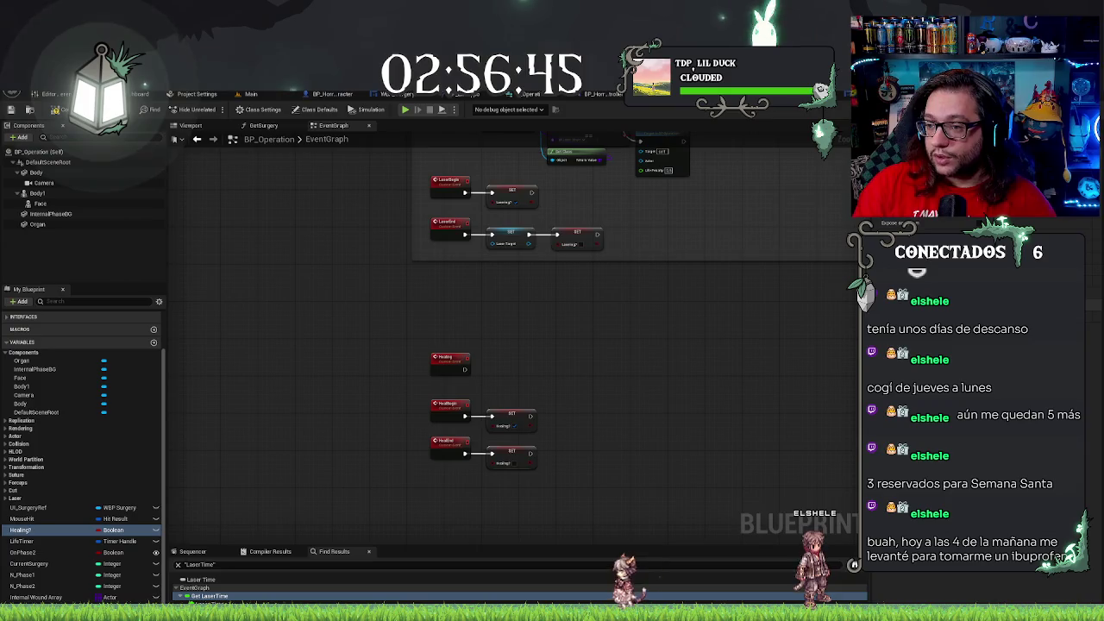
pyautogui.press('Return')
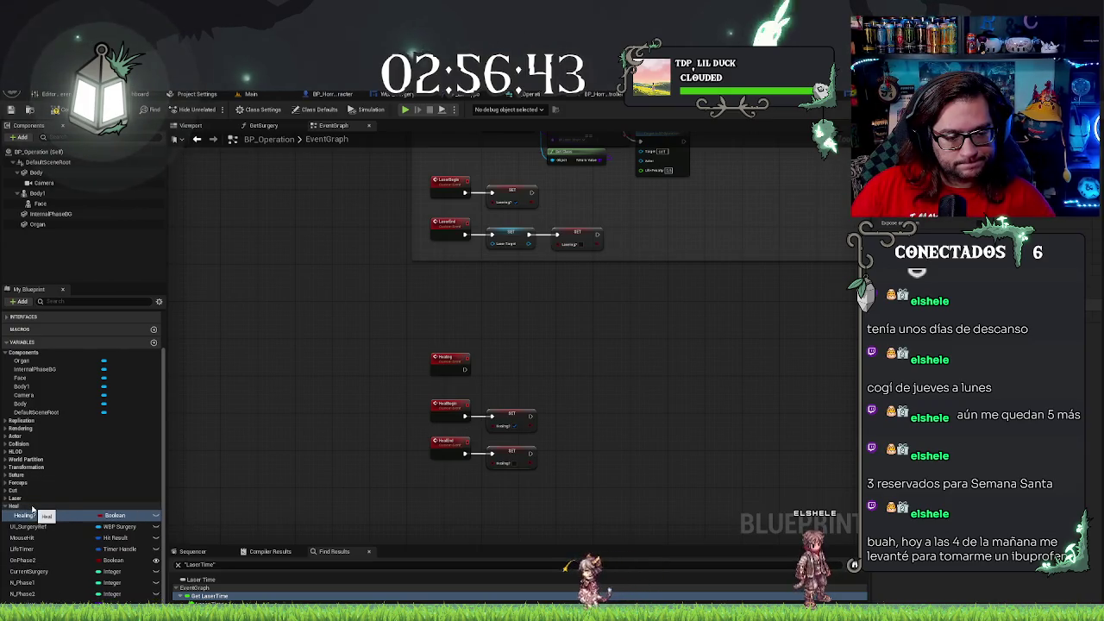
pyautogui.write('HealFactor')
# Add the Float variables HealFactor and HealRequiredTime under the Heal category
pyautogui.click(17, 506)
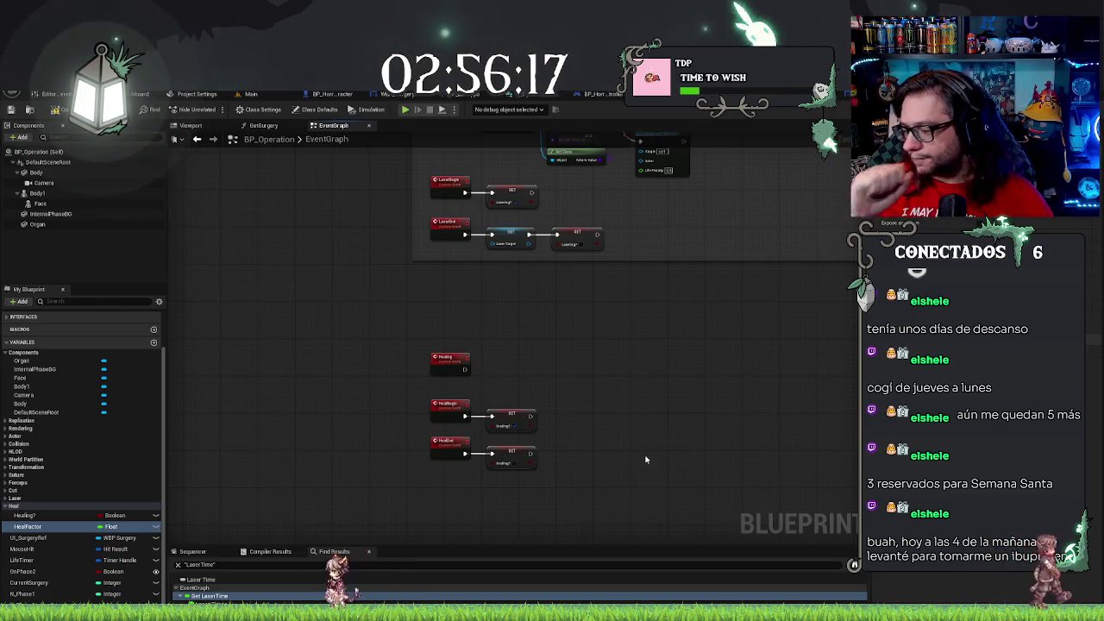
pyautogui.rightClick(24, 507)
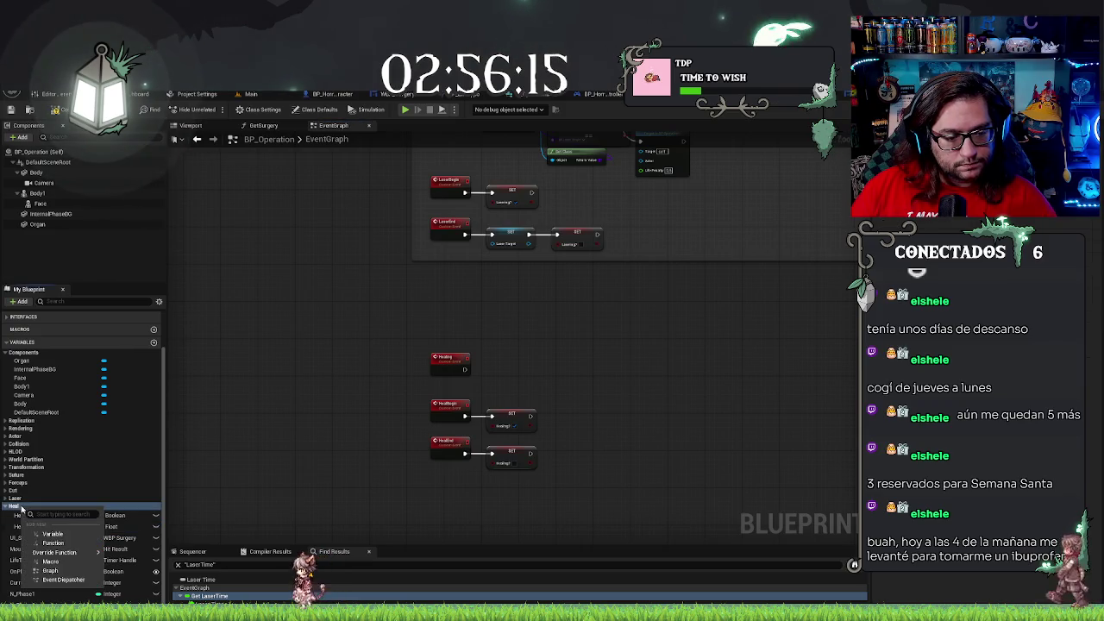
pyautogui.click(52, 533)
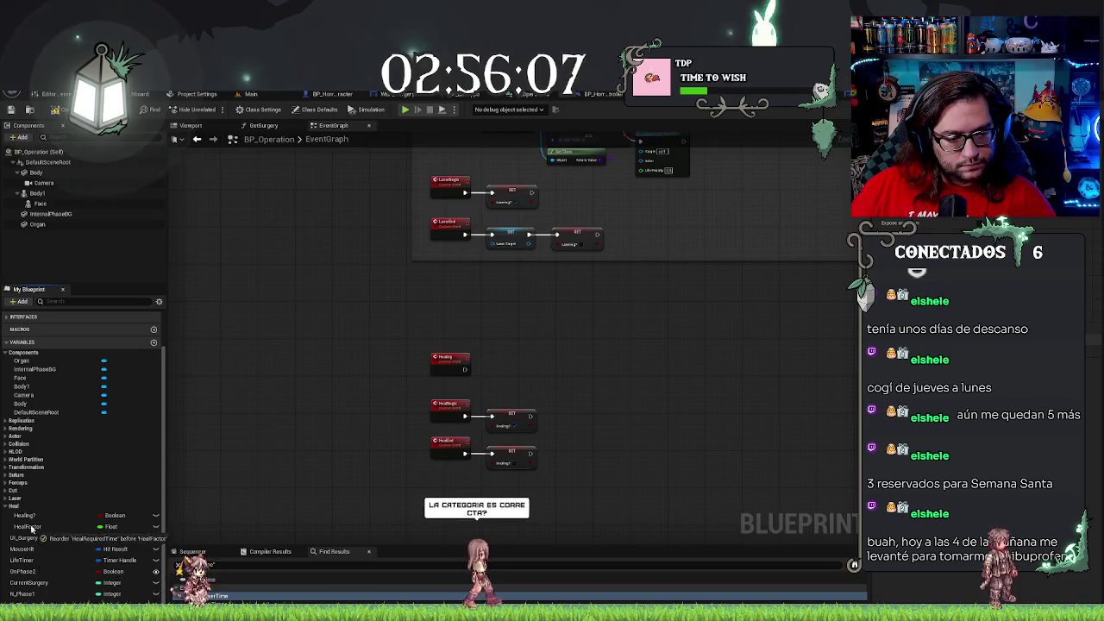
pyautogui.hotkey('ctrl', 'v')
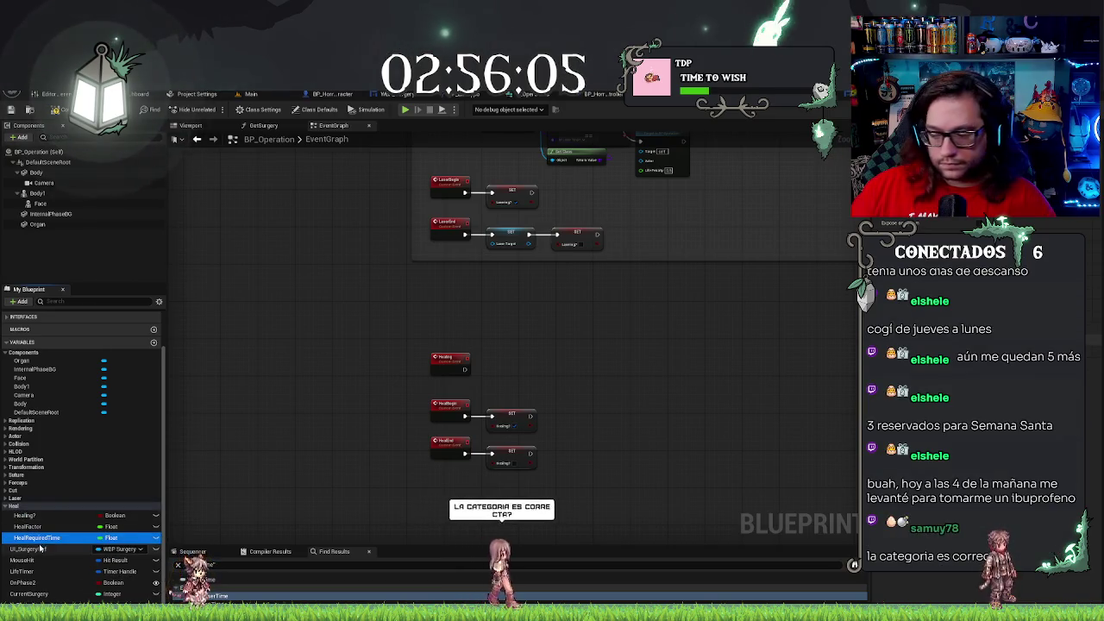
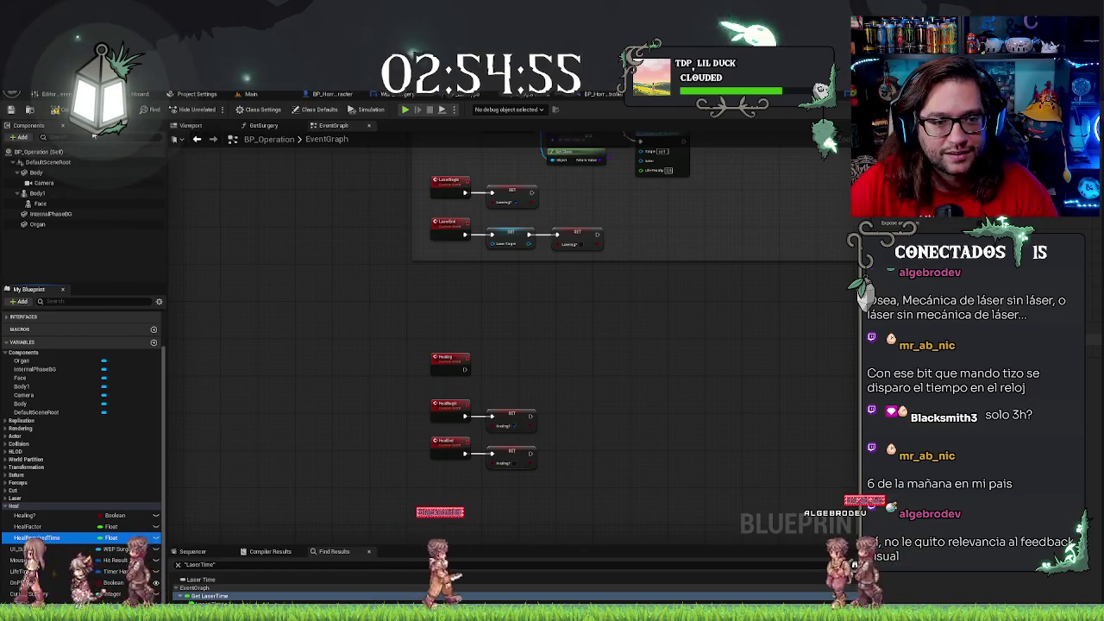
# Check the BP_LaserTarget spheres on the torso in the Main level, then start a play test
pyautogui.click(271, 95)
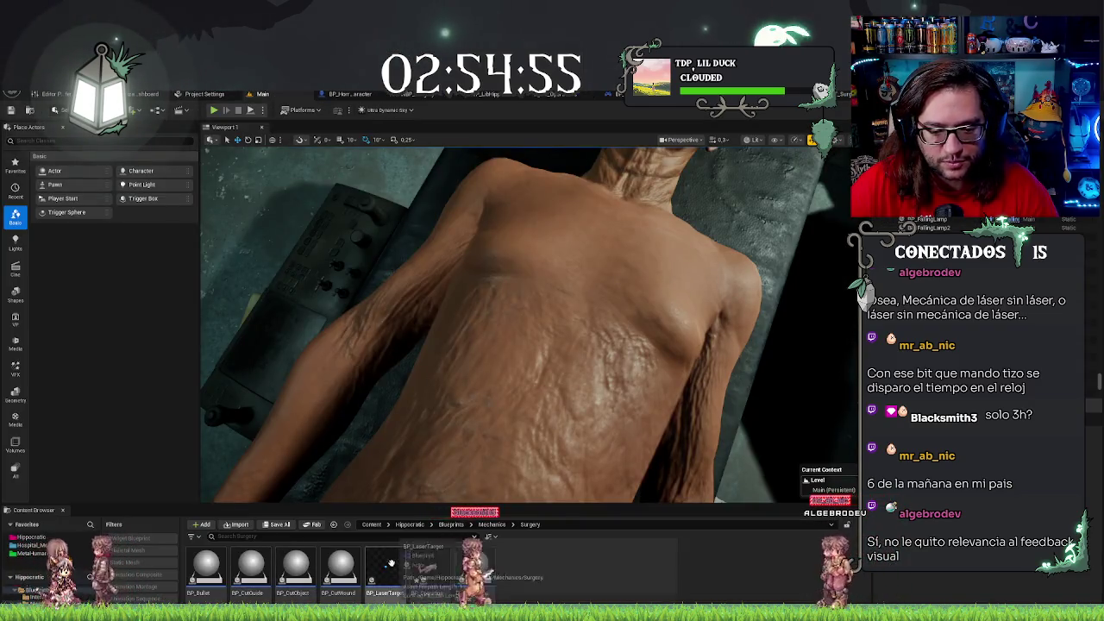
pyautogui.click(504, 387)
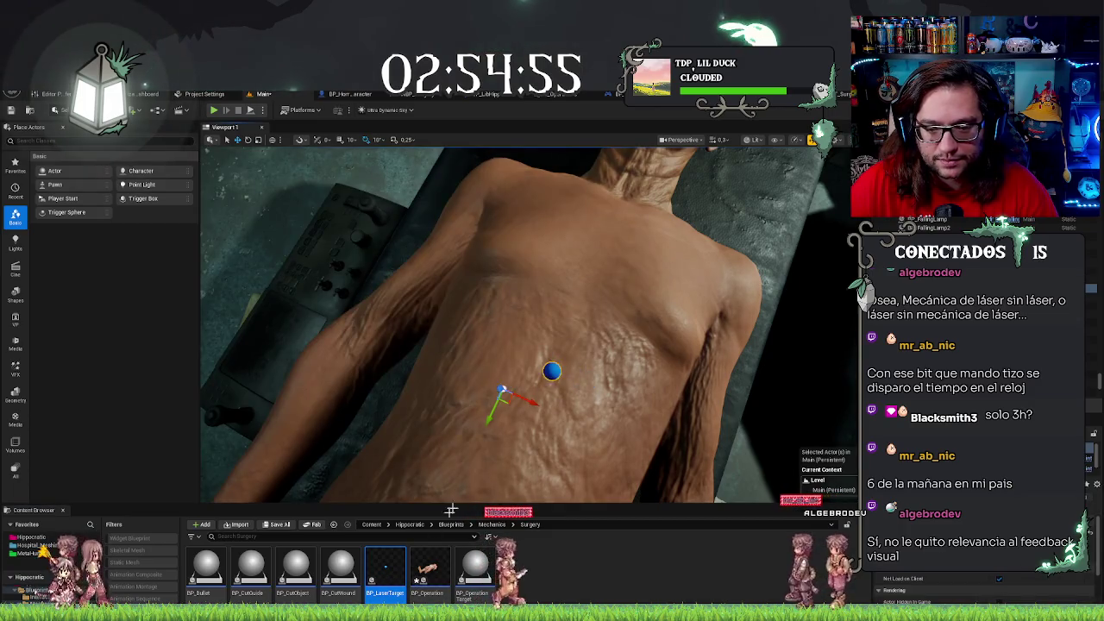
pyautogui.click(507, 293)
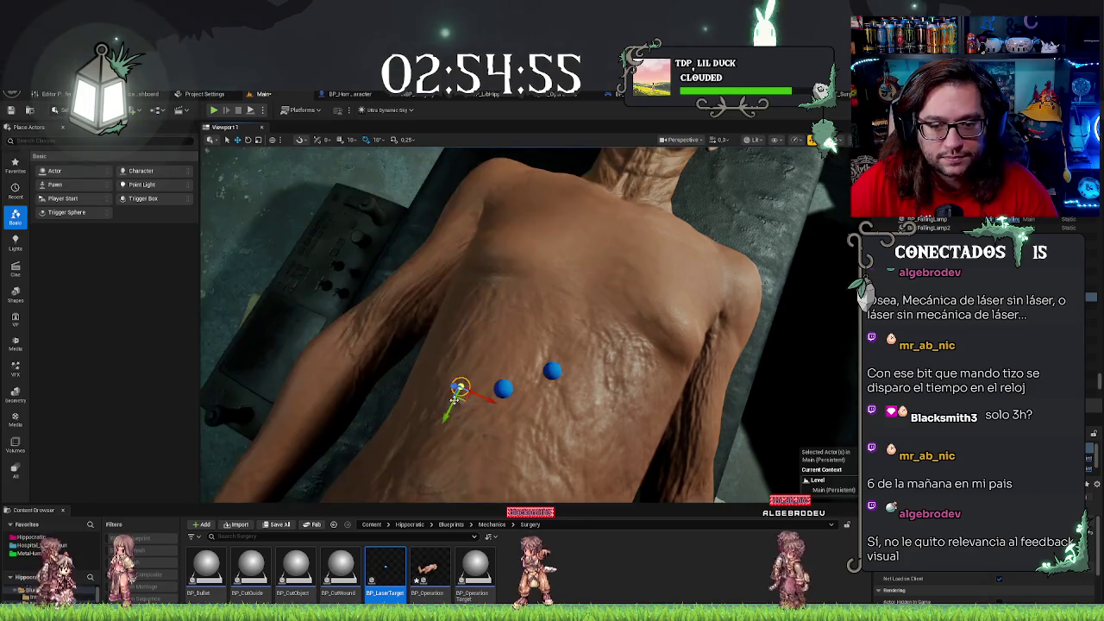
pyautogui.press('Escape')
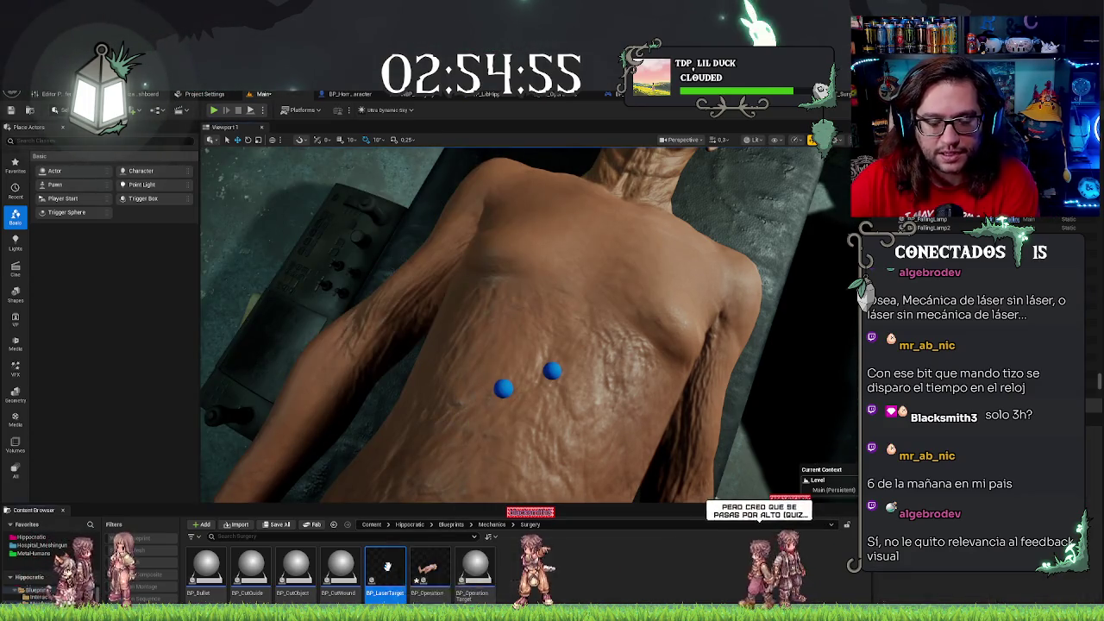
pyautogui.click(491, 396)
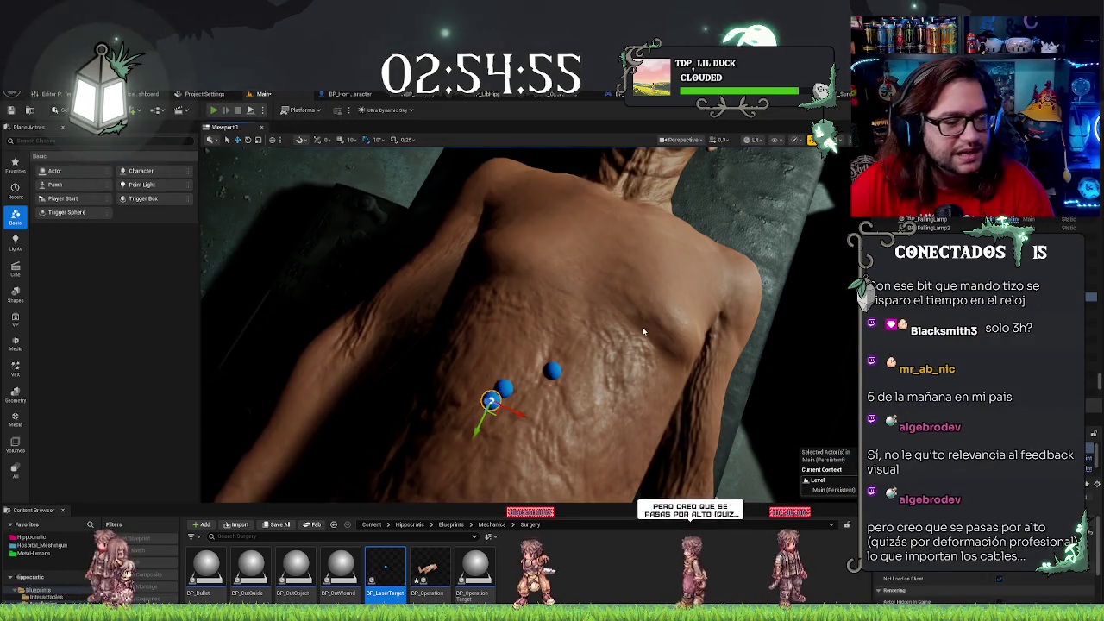
pyautogui.hotkey('alt', 'p')
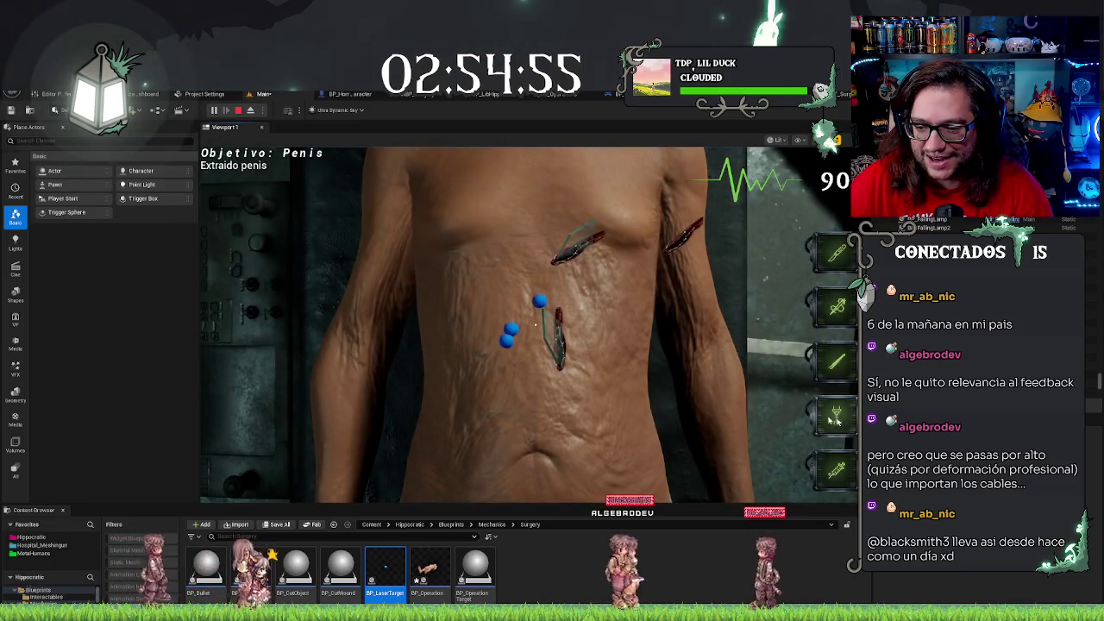
# Shoot both blue target spheres in the running game so they vanish, then stop the play test
pyautogui.click(510, 332)
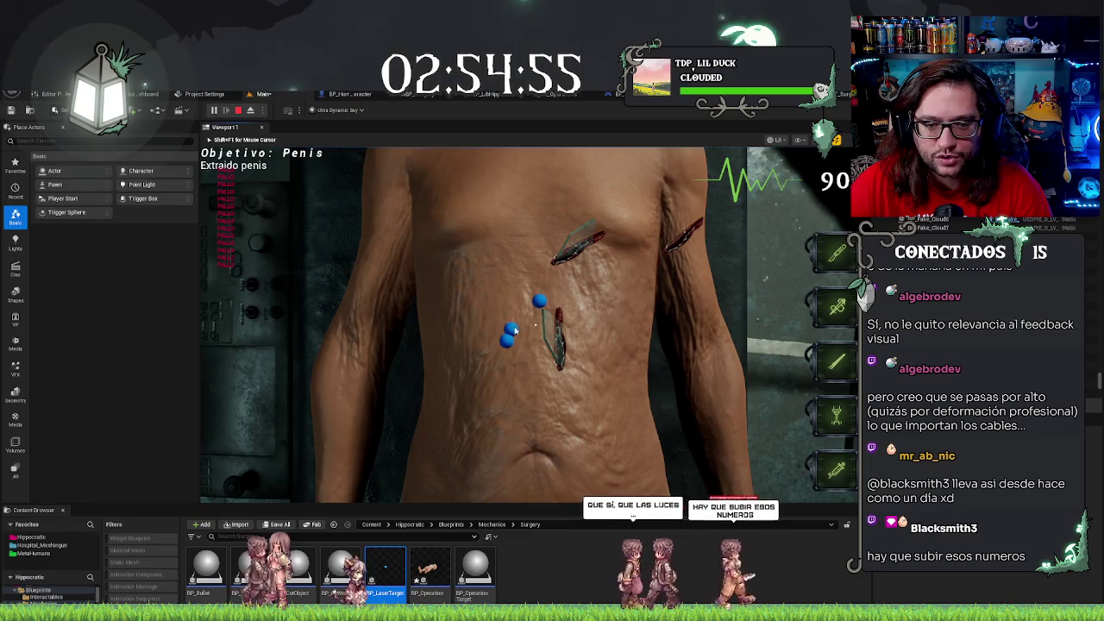
pyautogui.click(509, 340)
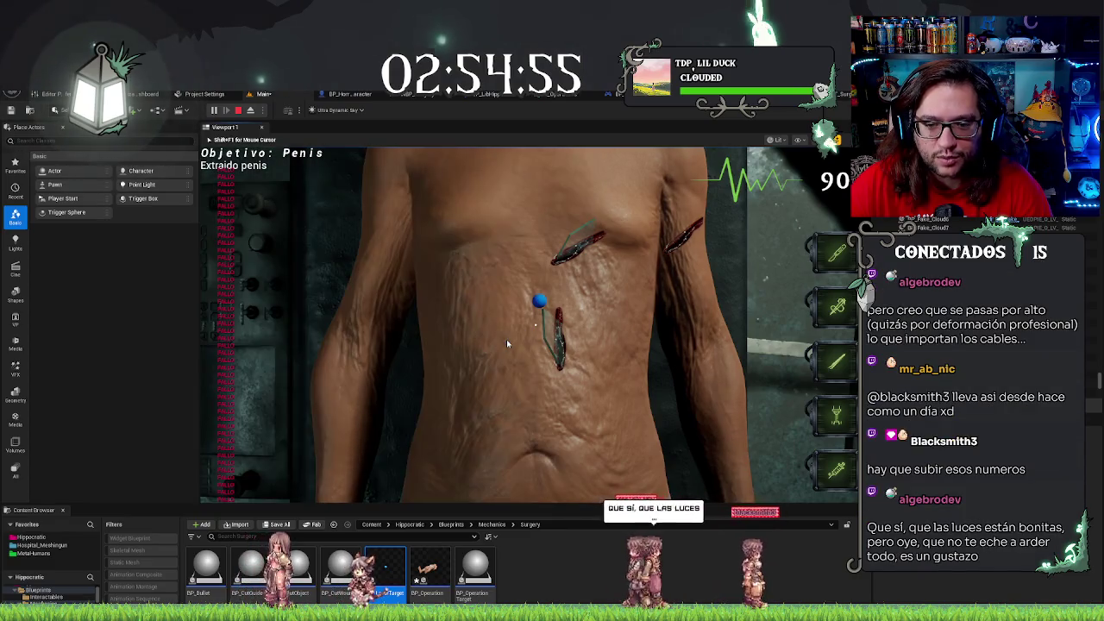
pyautogui.click(542, 301)
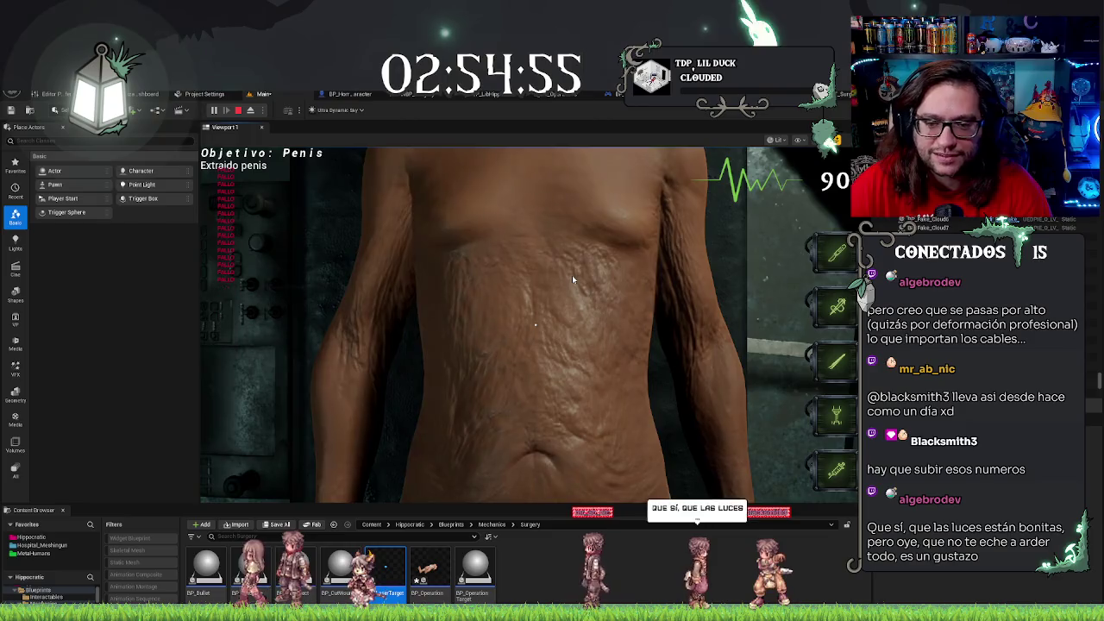
pyautogui.press('Escape')
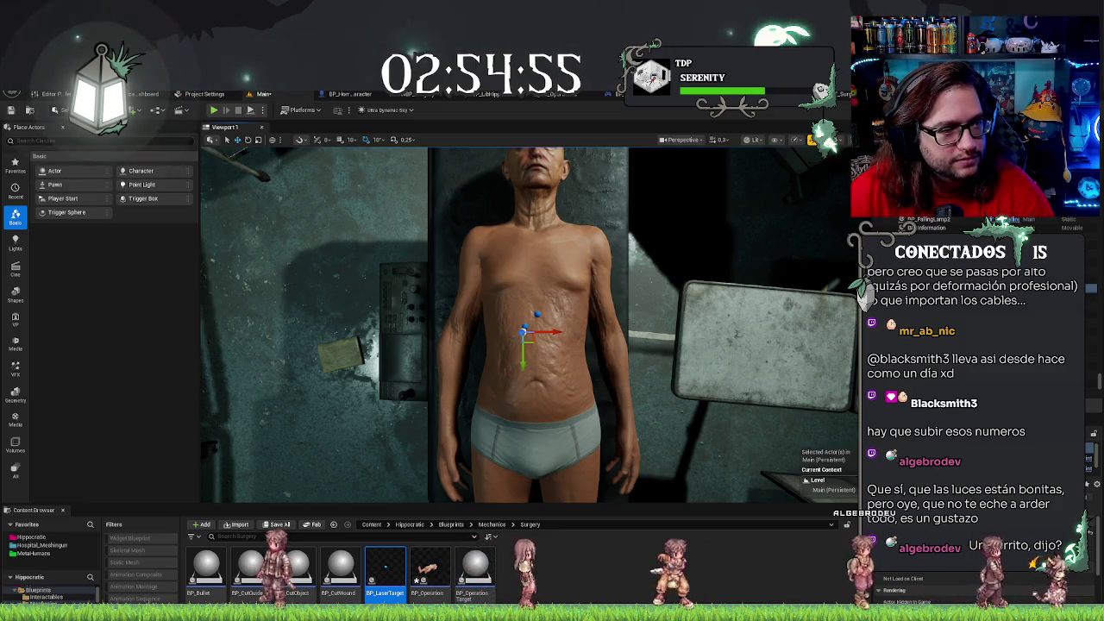
pyautogui.scroll(5, 529, 324)
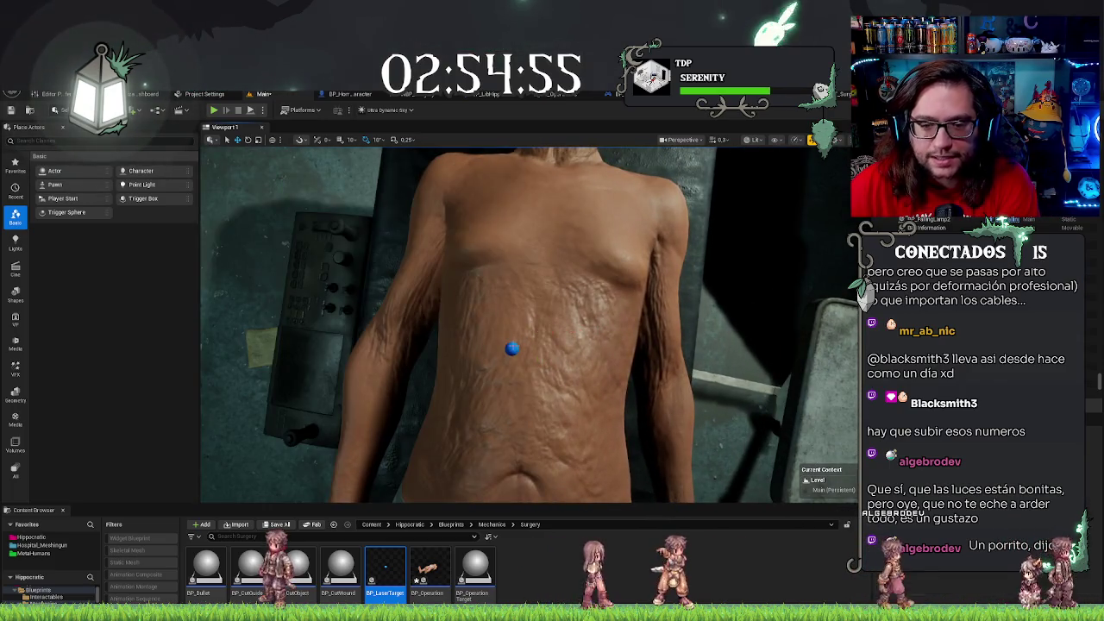
pyautogui.click(413, 398)
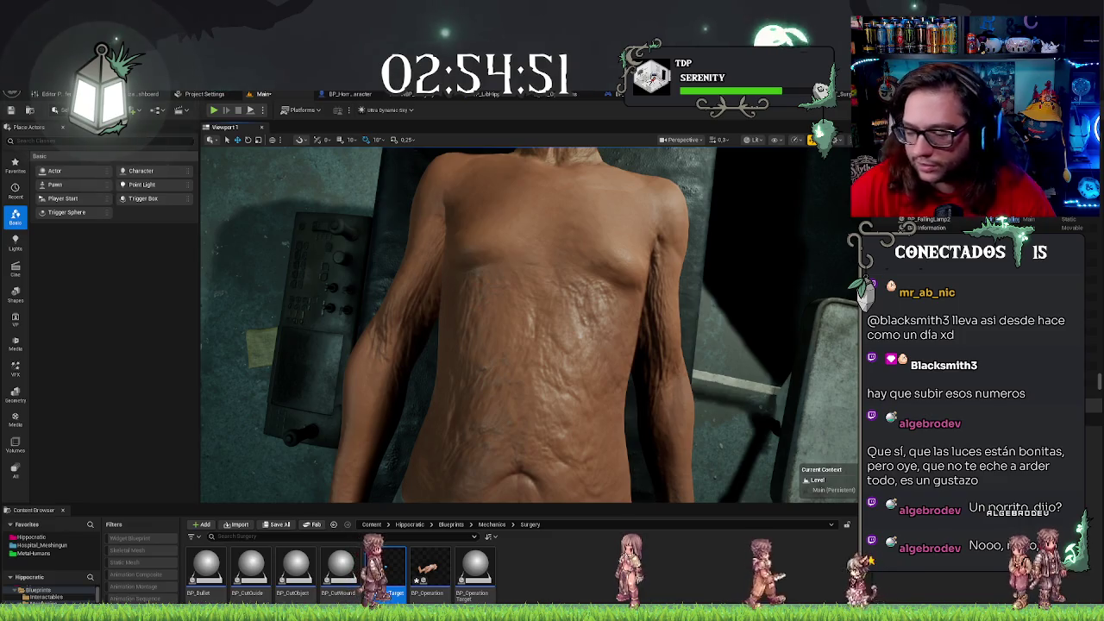
pyautogui.press('f')
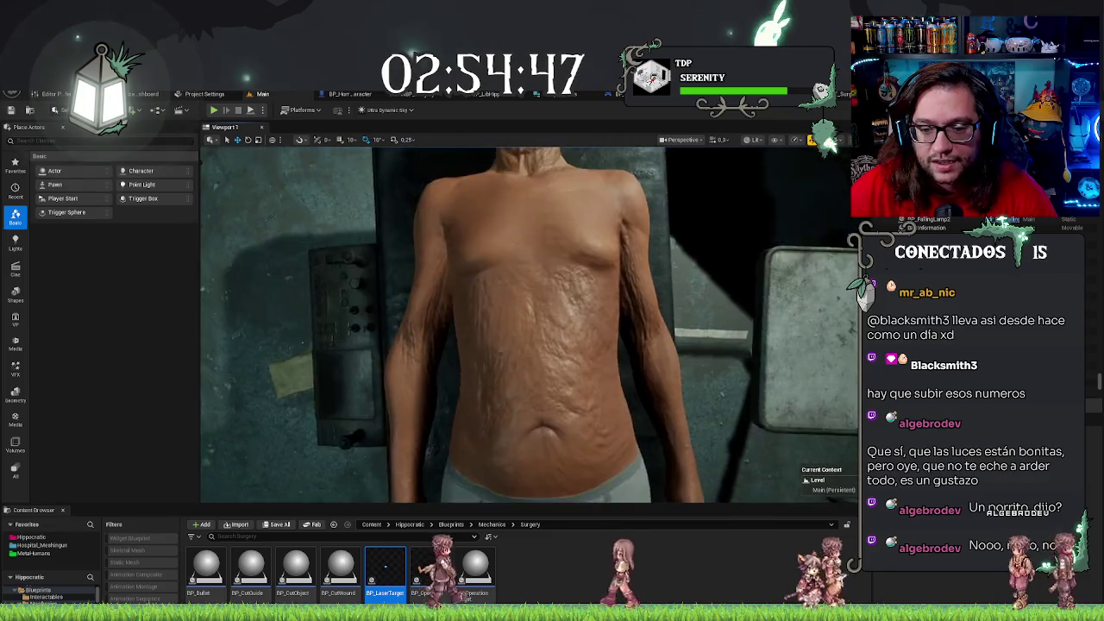
pyautogui.scroll(5, 530, 324)
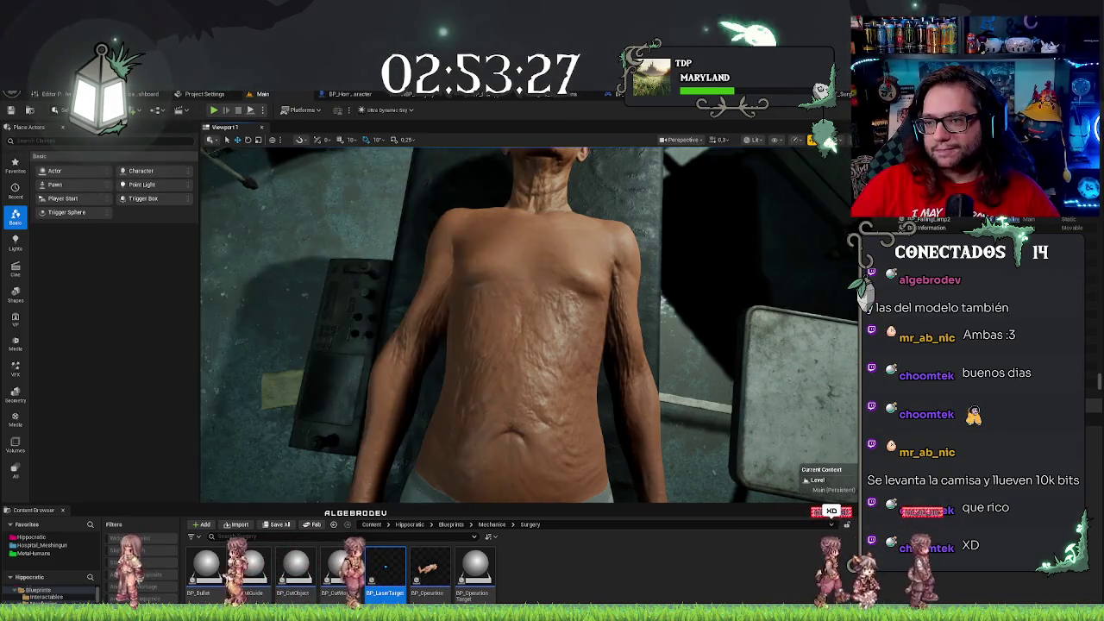
# Select the '90' LifeValue text in the WBP_Surgery Designer and switch to its event graph
pyautogui.click(412, 95)
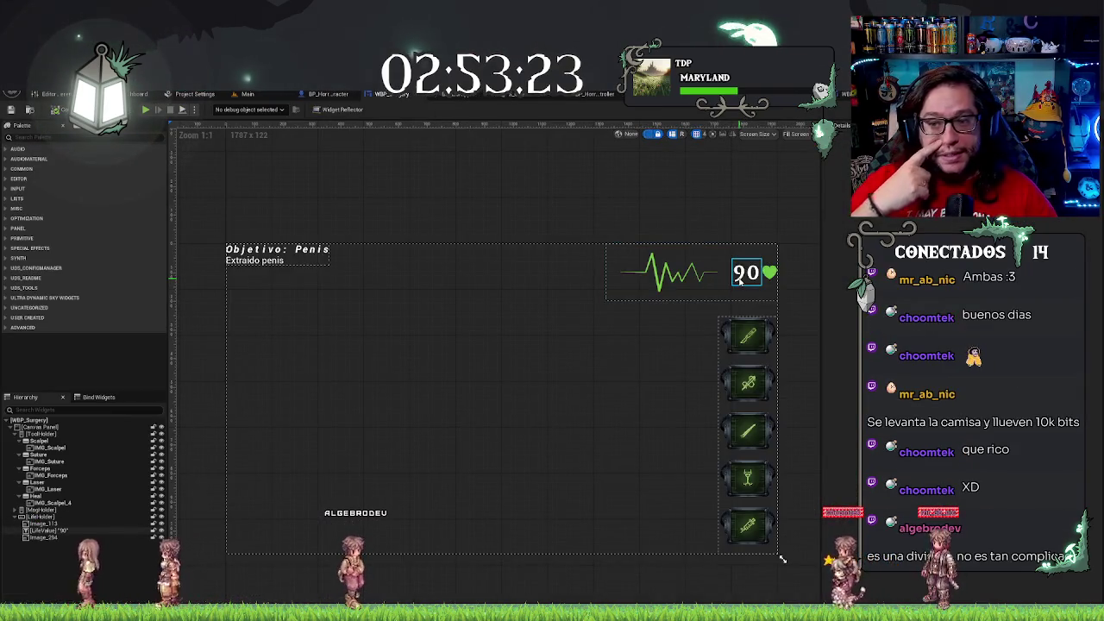
pyautogui.click(739, 281)
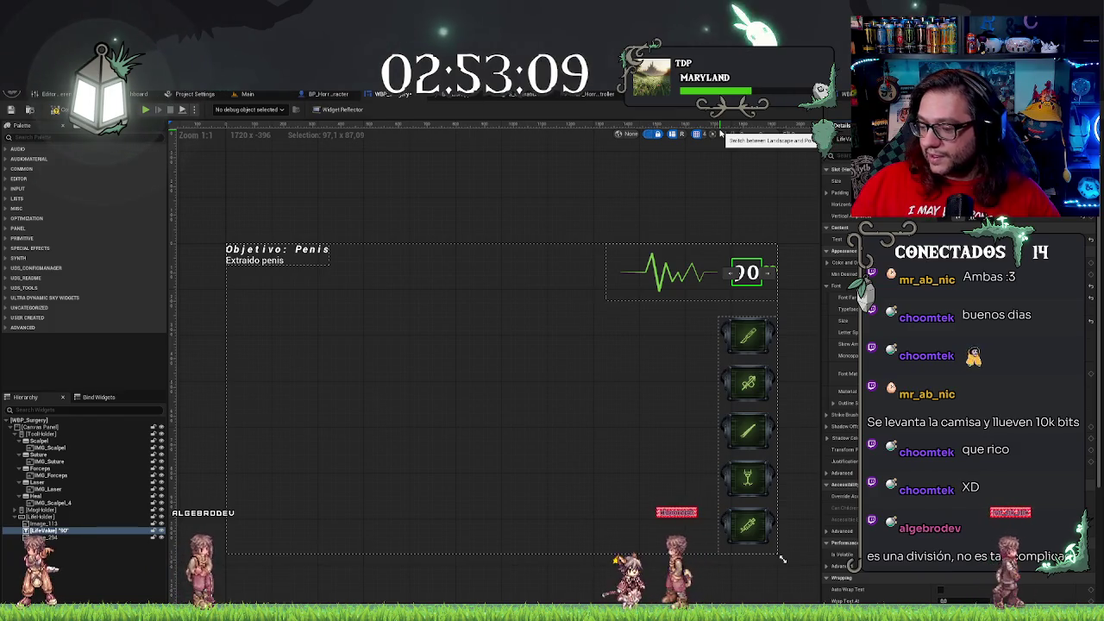
pyautogui.click(648, 184)
pyautogui.moveTo(732, 277); pyautogui.dragTo(682, 265)
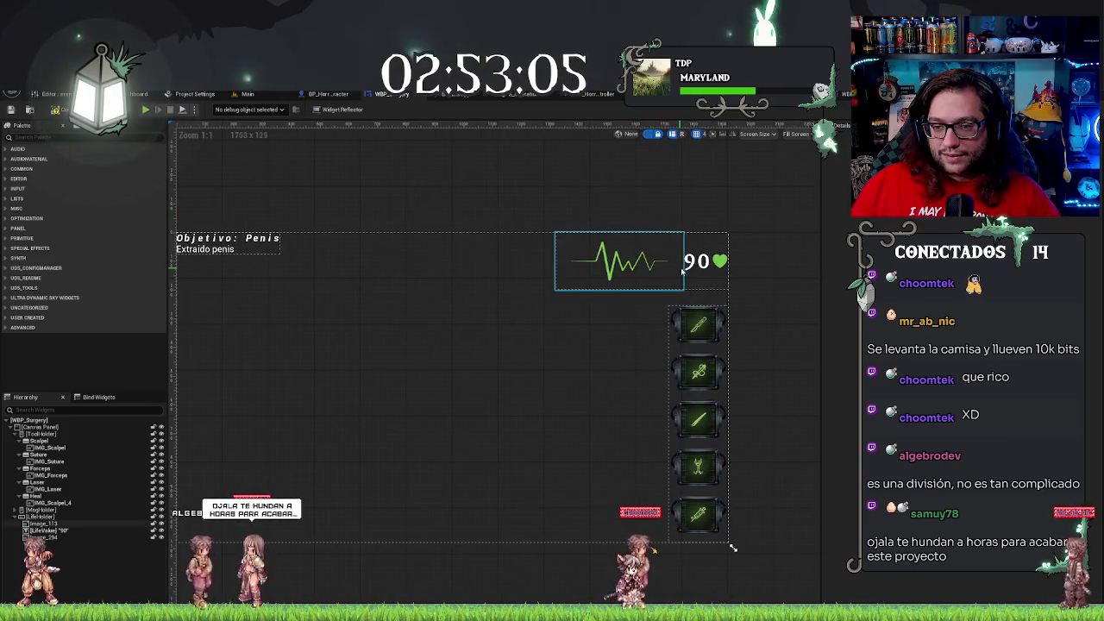
pyautogui.click(689, 264)
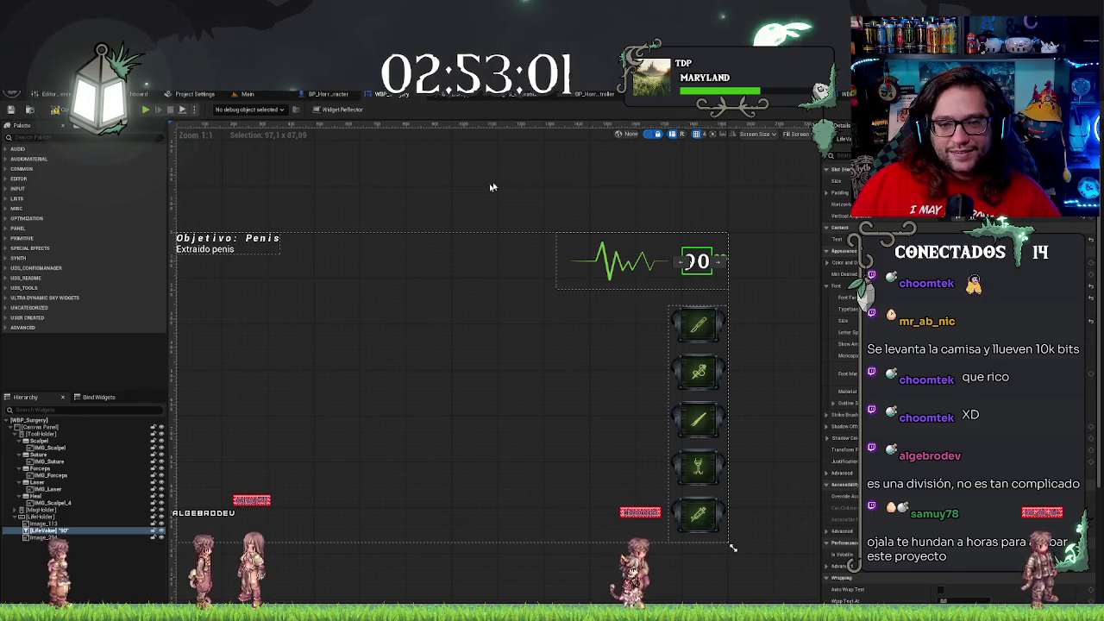
pyautogui.hotkey('ctrl', 'shift', 'g')
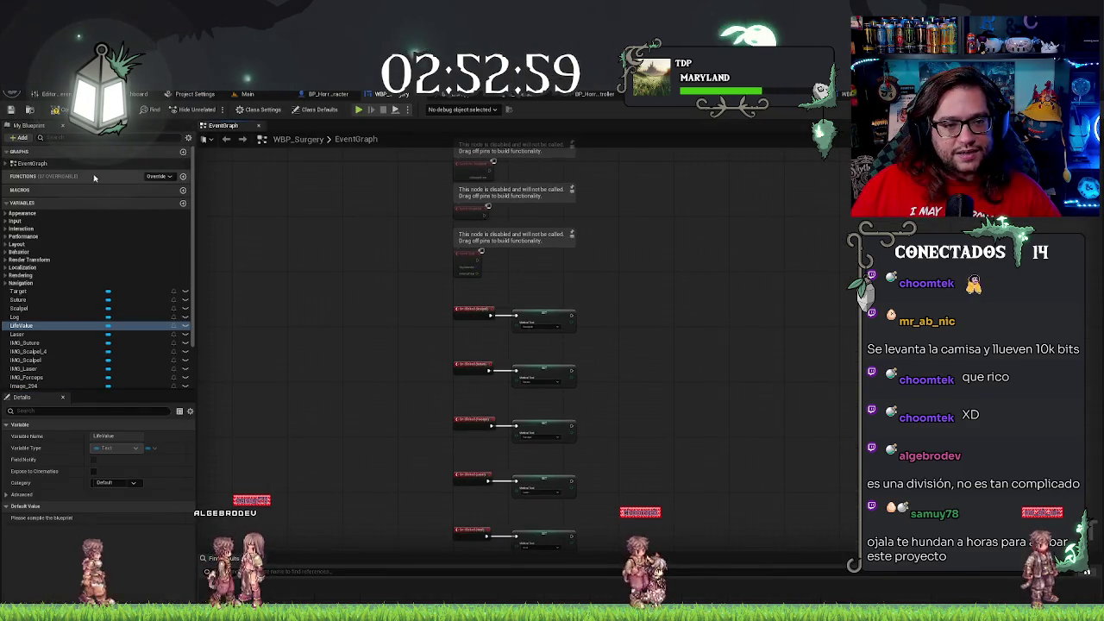
# Create a new function named LifeManagement in the WBP_Surgery widget blueprint
pyautogui.click(183, 177)
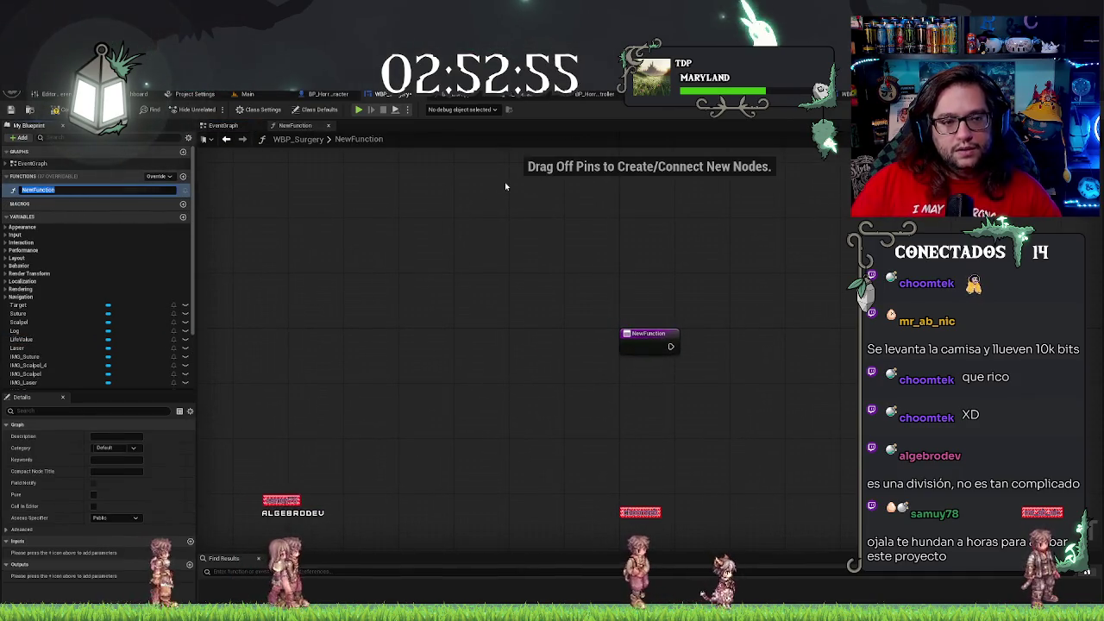
pyautogui.write('Lif')
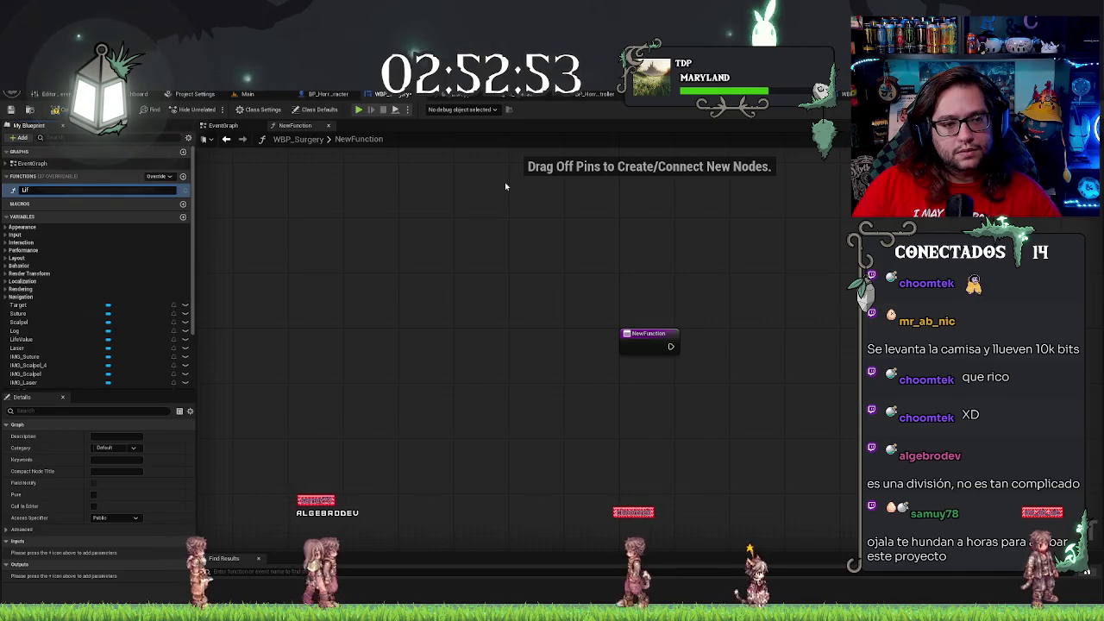
pyautogui.write('eMa')
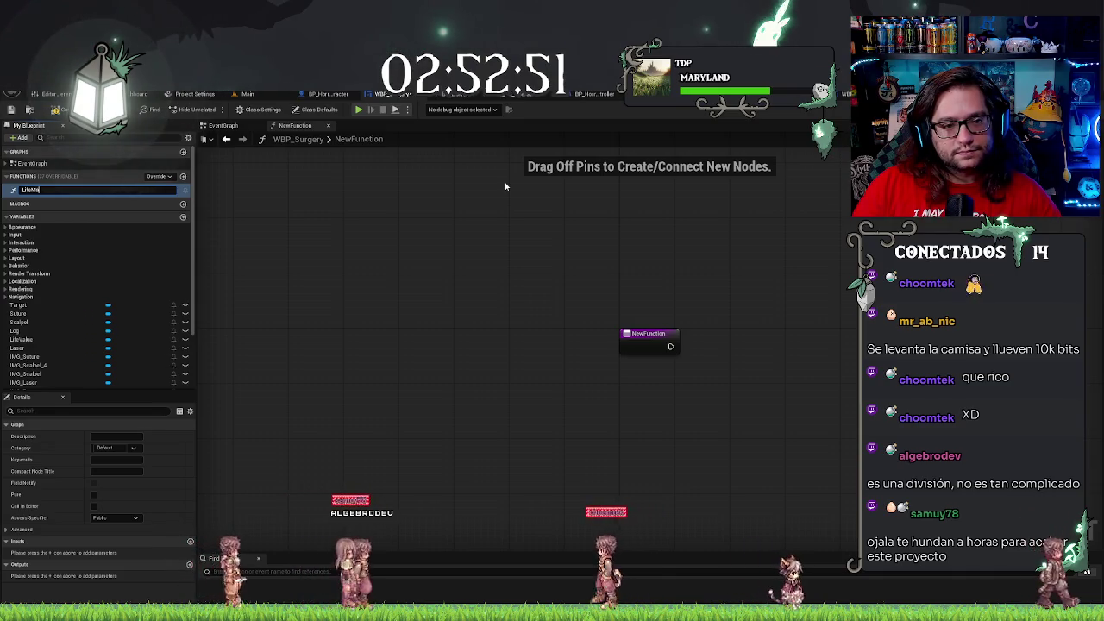
pyautogui.write('nagement')
pyautogui.press('Return')
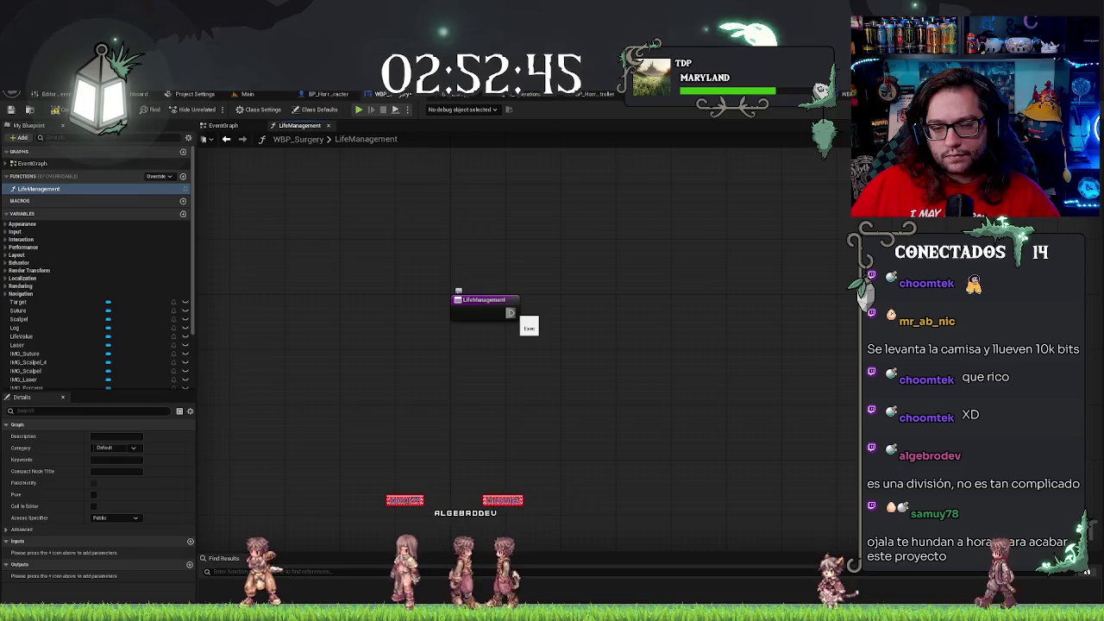
pyautogui.click(491, 309)
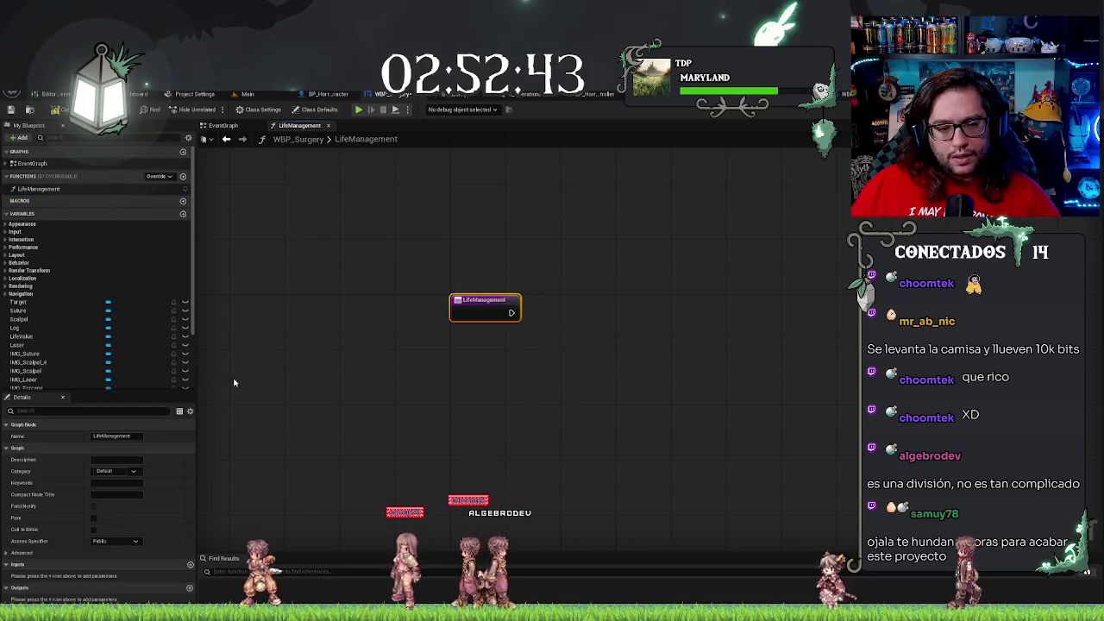
# Give LifeManagement a float input named Value and a second input named Add?
pyautogui.click(190, 564)
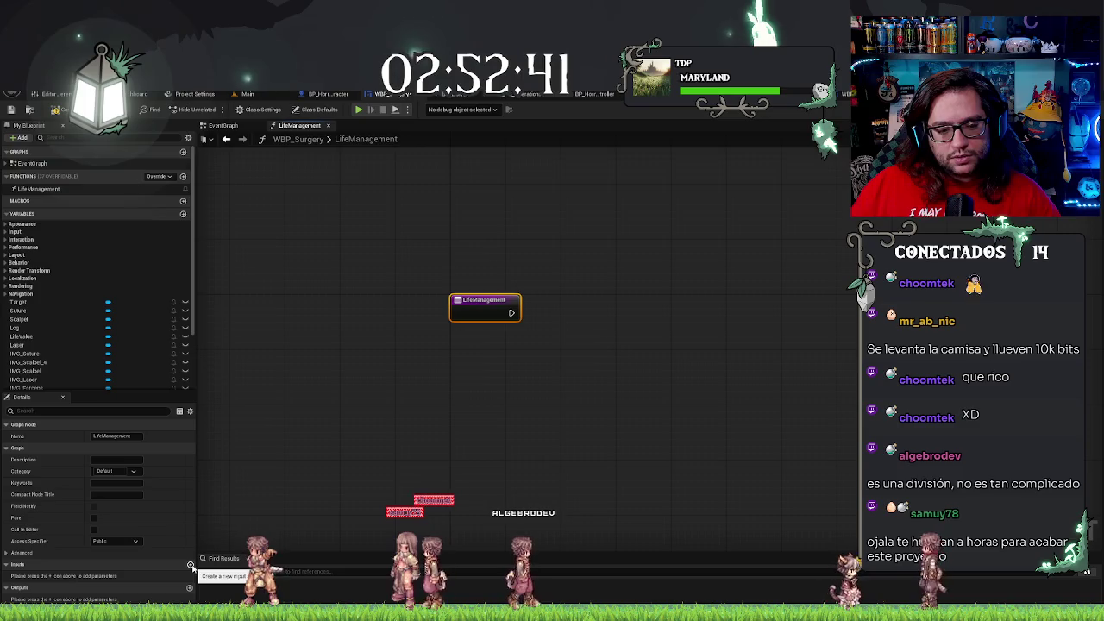
pyautogui.click(191, 565)
pyautogui.click(112, 587)
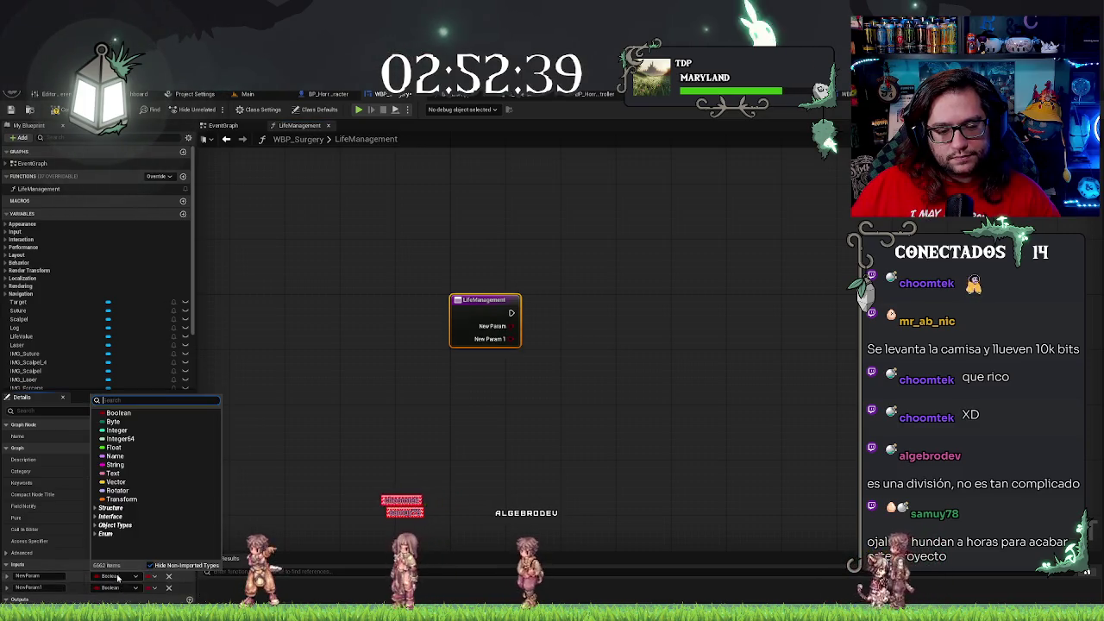
pyautogui.click(114, 447)
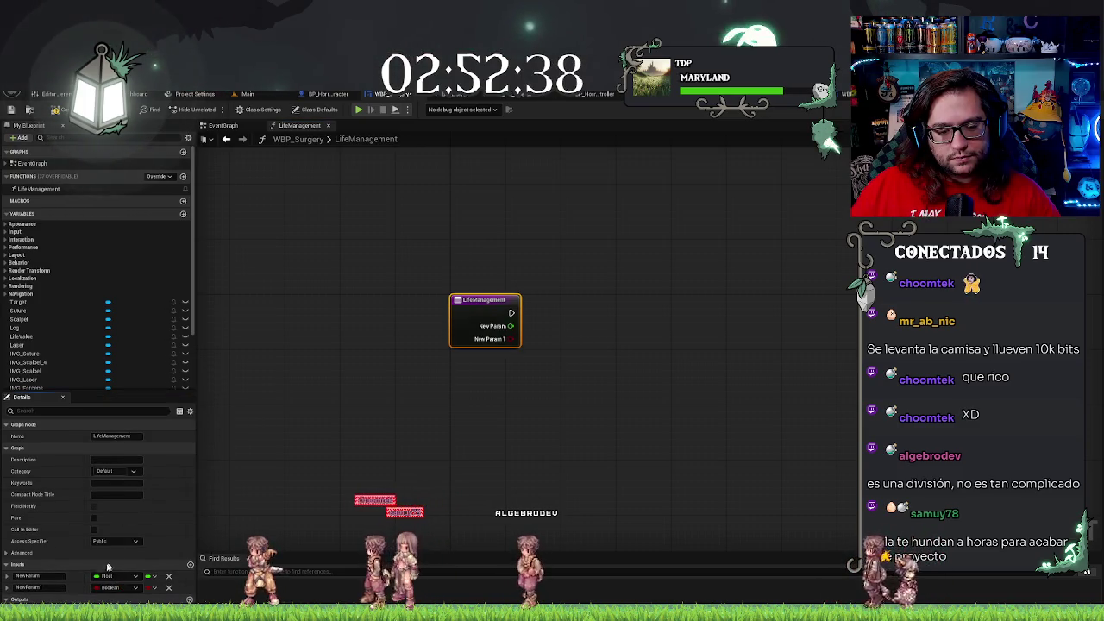
pyautogui.doubleClick(56, 587)
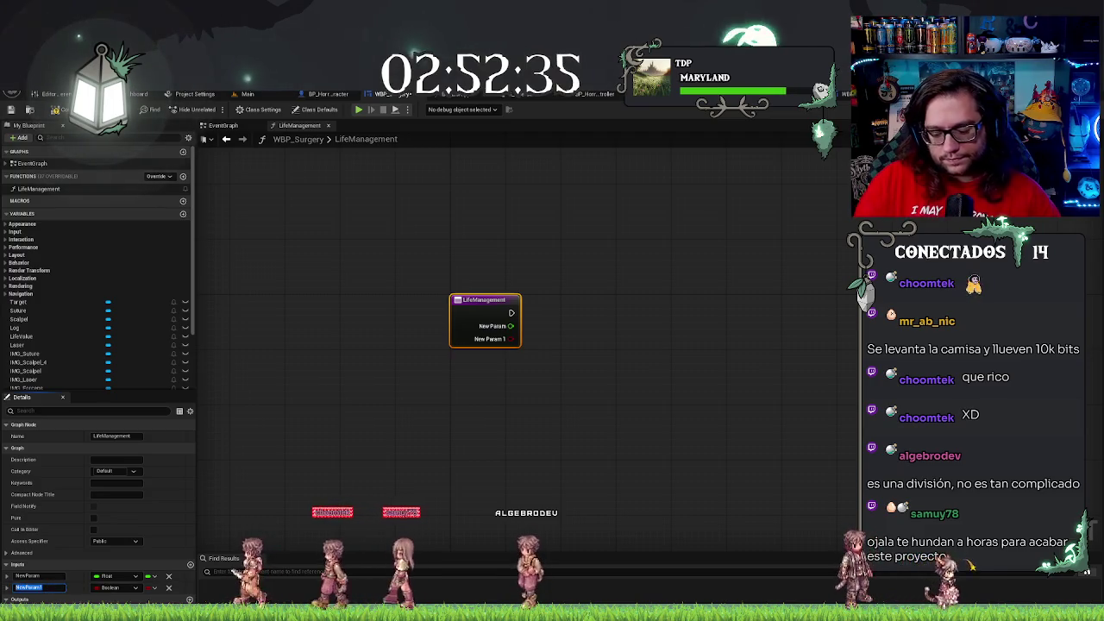
pyautogui.write('A')
pyautogui.press('Return')
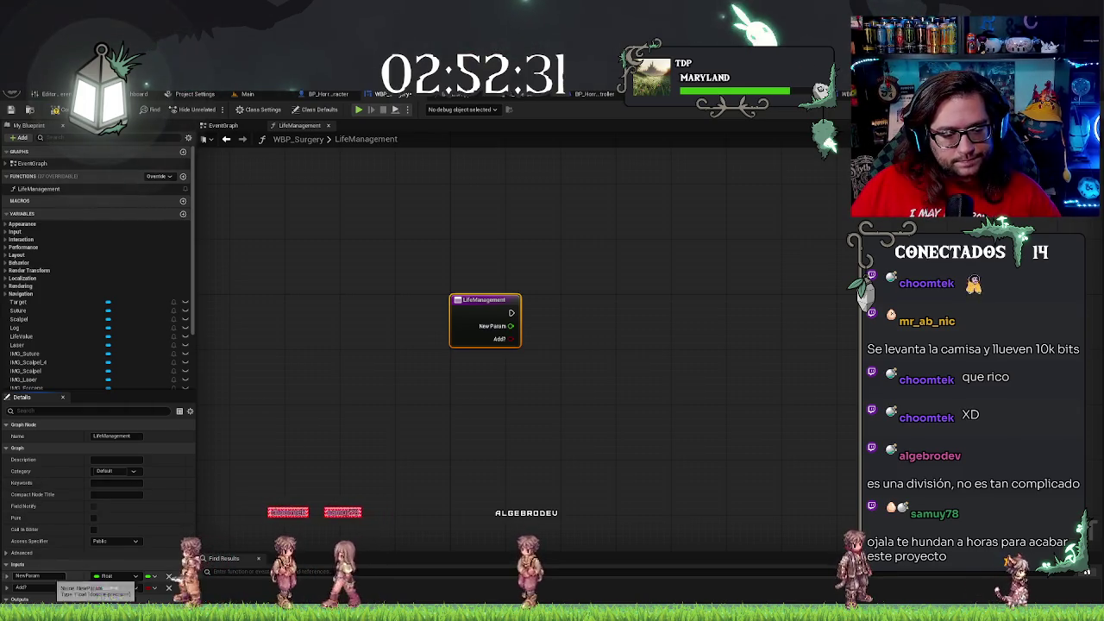
pyautogui.write('Value')
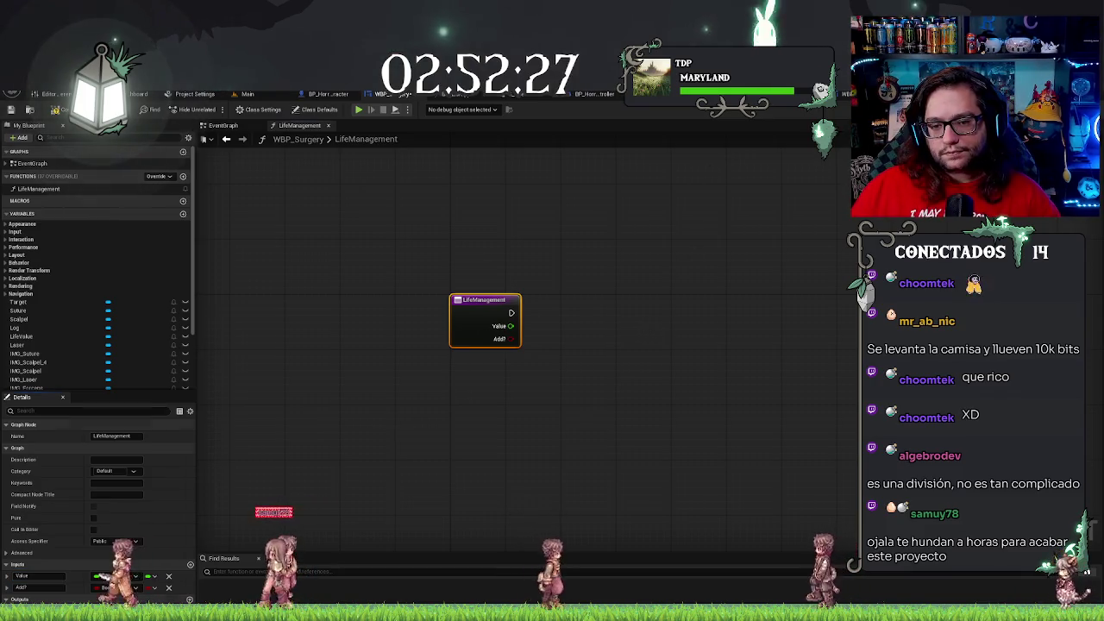
pyautogui.press('Return')
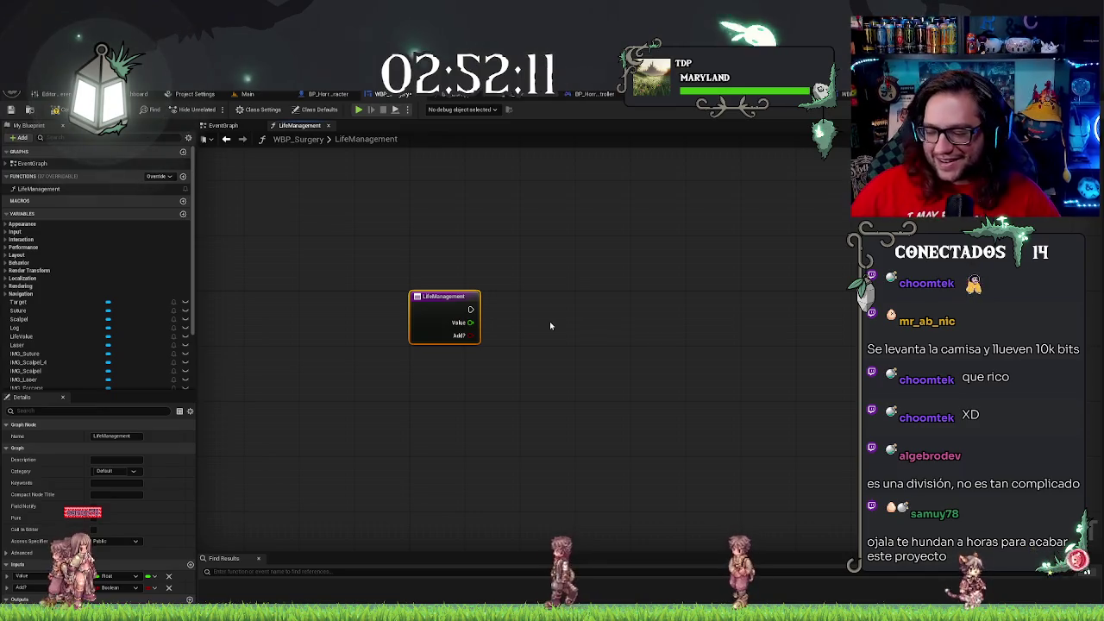
# Add a Branch after the LifeManagement entry, driven by the Add? input
pyautogui.click(524, 311)
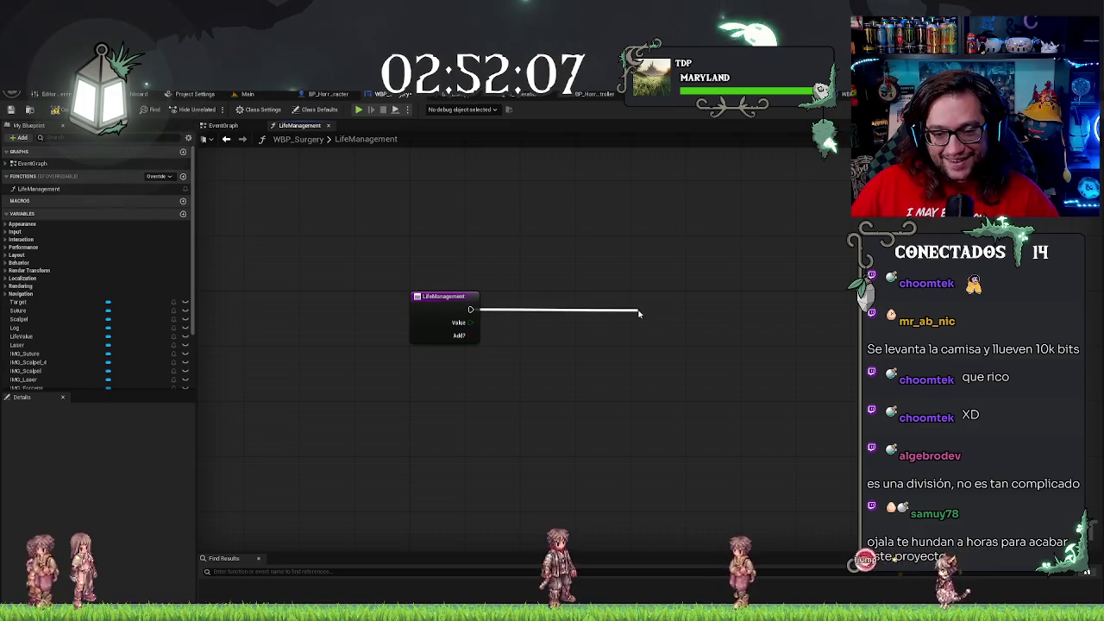
pyautogui.moveTo(638, 313); pyautogui.dragTo(638, 313)
pyautogui.write('set')
pyautogui.press('Escape')
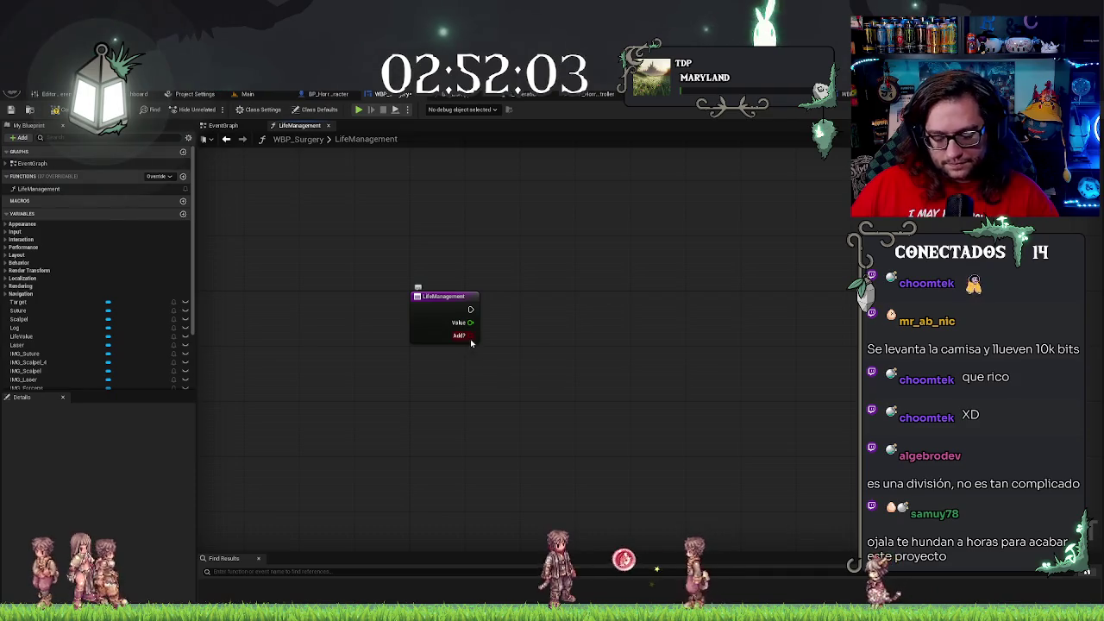
pyautogui.moveTo(471, 335); pyautogui.dragTo(614, 295)
pyautogui.moveTo(650, 262); pyautogui.dragTo(566, 295)
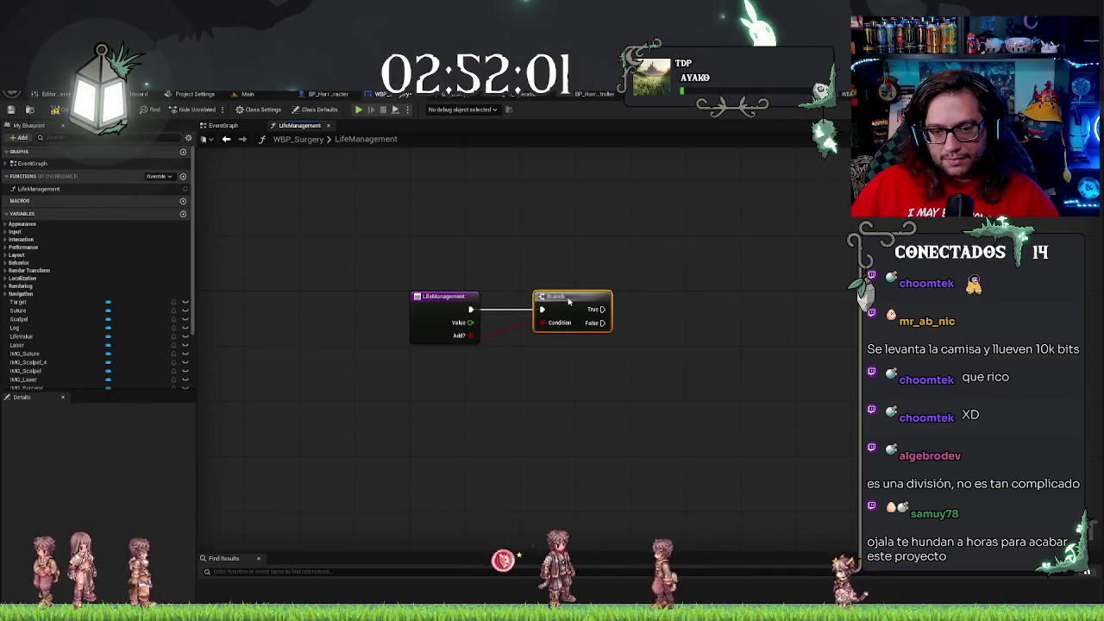
# Try wiring from the Branch's True output and the Value pin, dismissing the node menus unused
pyautogui.moveTo(626, 315); pyautogui.dragTo(661, 312)
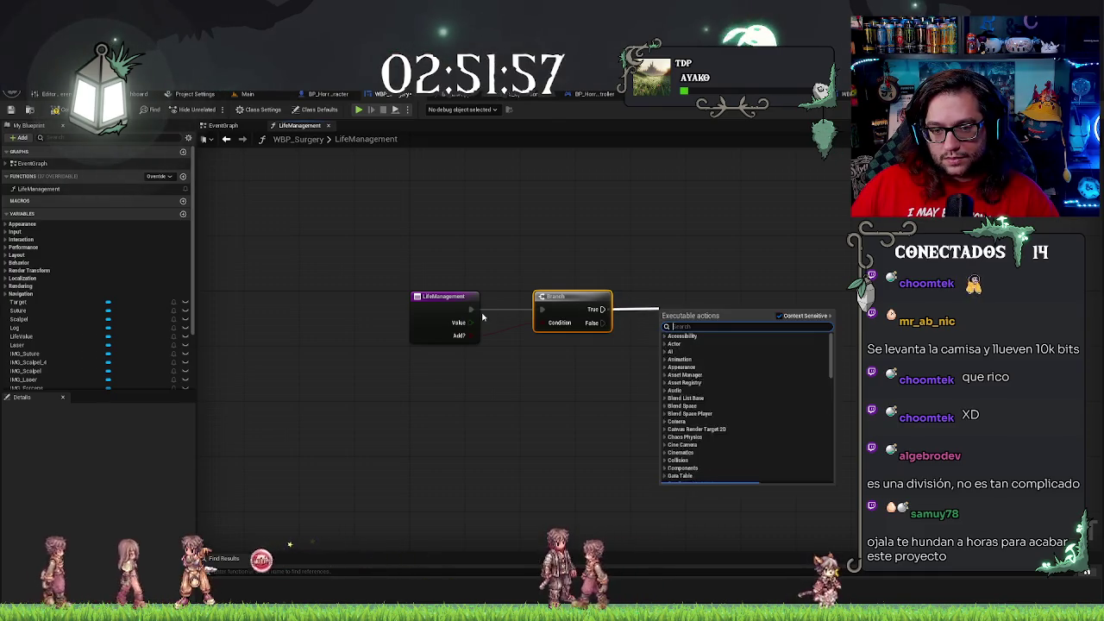
pyautogui.moveTo(471, 326); pyautogui.dragTo(689, 326)
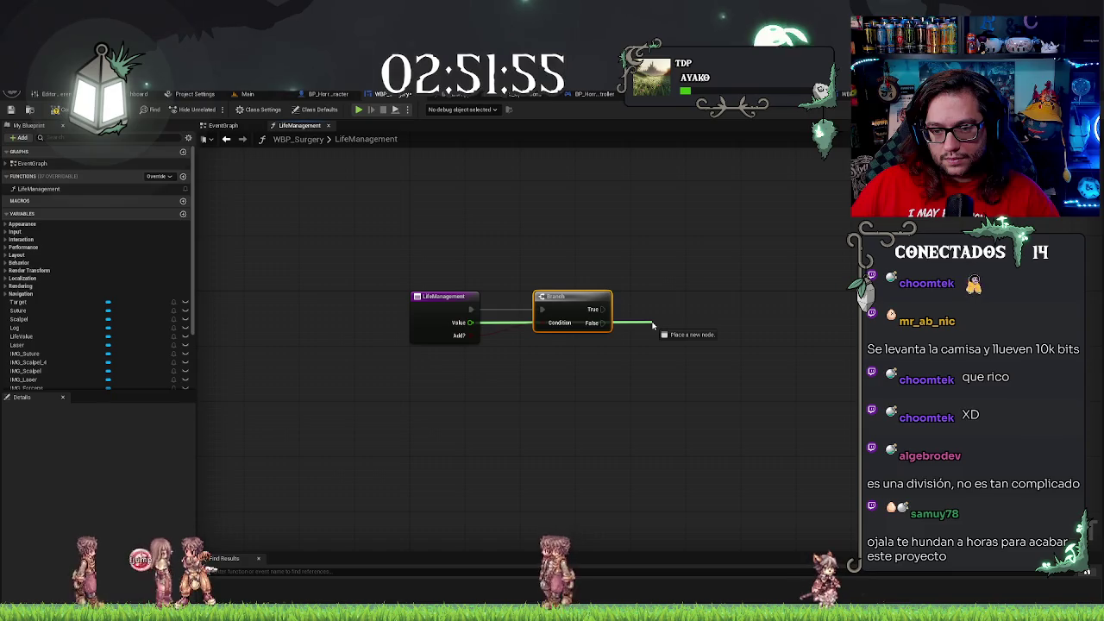
pyautogui.moveTo(653, 325); pyautogui.dragTo(652, 325)
pyautogui.click(589, 382)
pyautogui.rightClick(586, 378)
pyautogui.click(546, 408)
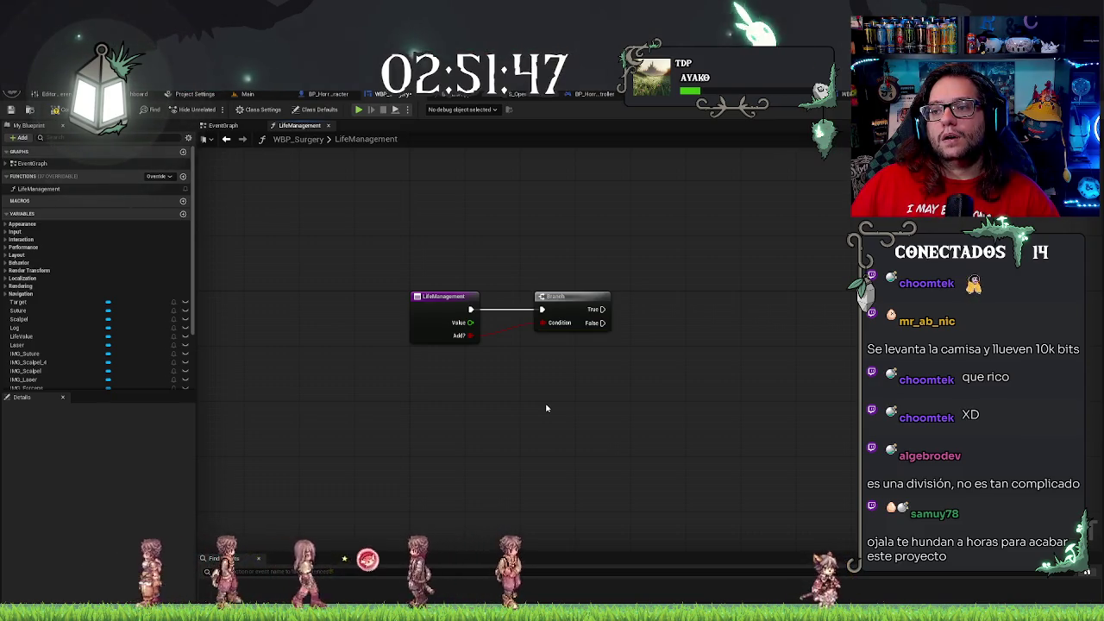
pyautogui.rightClick(546, 408)
pyautogui.write('add')
pyautogui.press('Escape')
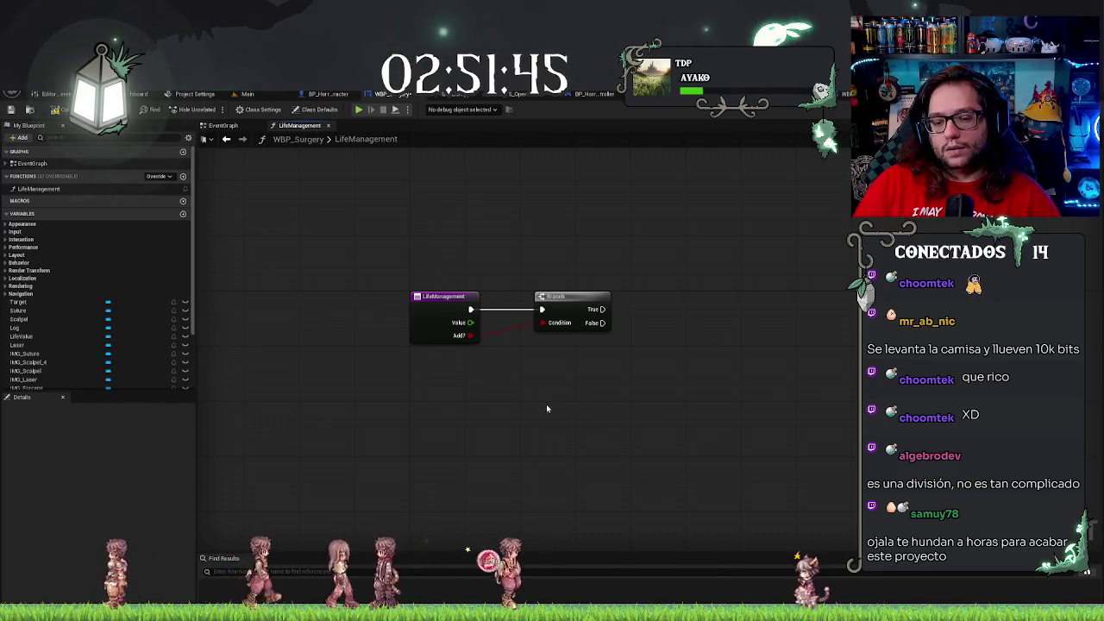
# Place a LifeValue variable getter in the graph beside the Branch
pyautogui.moveTo(588, 409); pyautogui.dragTo(613, 412)
pyautogui.write('to int')
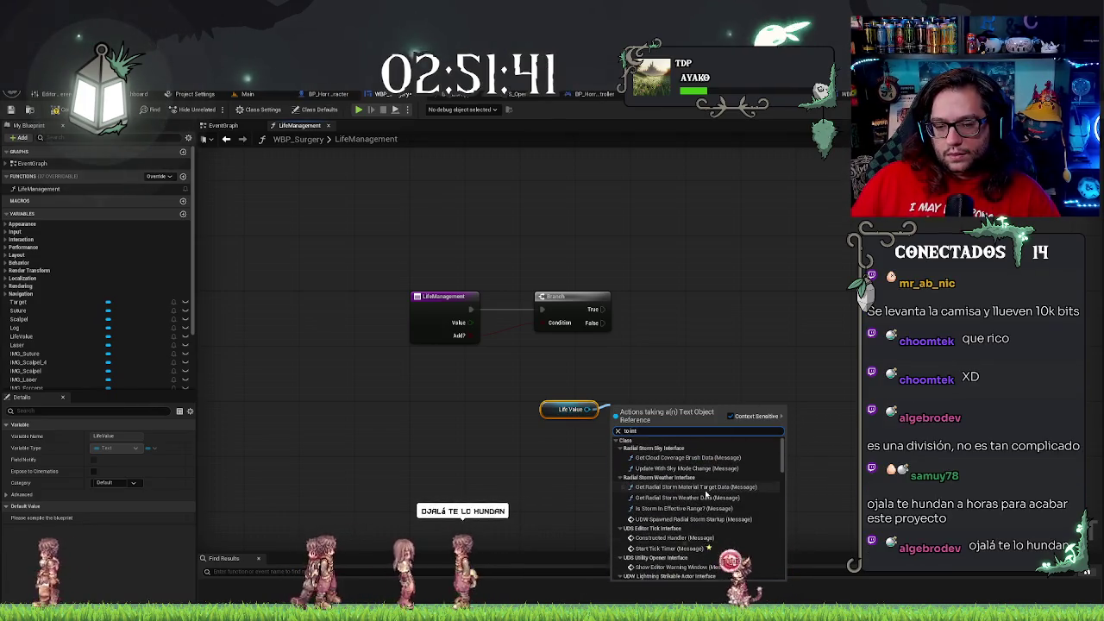
pyautogui.scroll(-10, 706, 495)
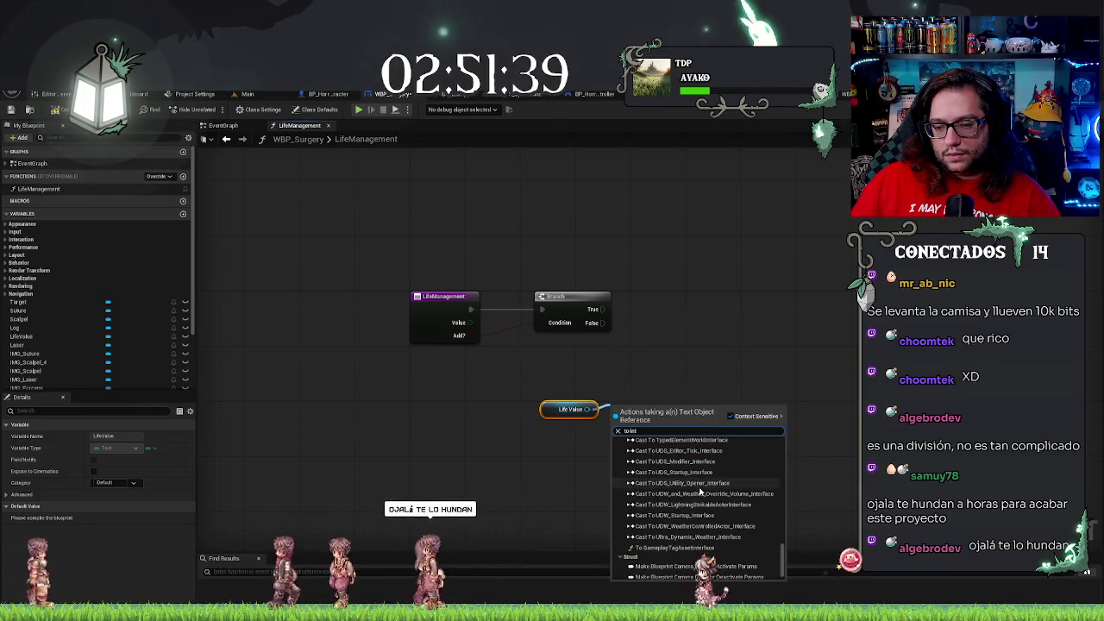
pyautogui.click(730, 369)
pyautogui.moveTo(555, 409); pyautogui.dragTo(506, 381)
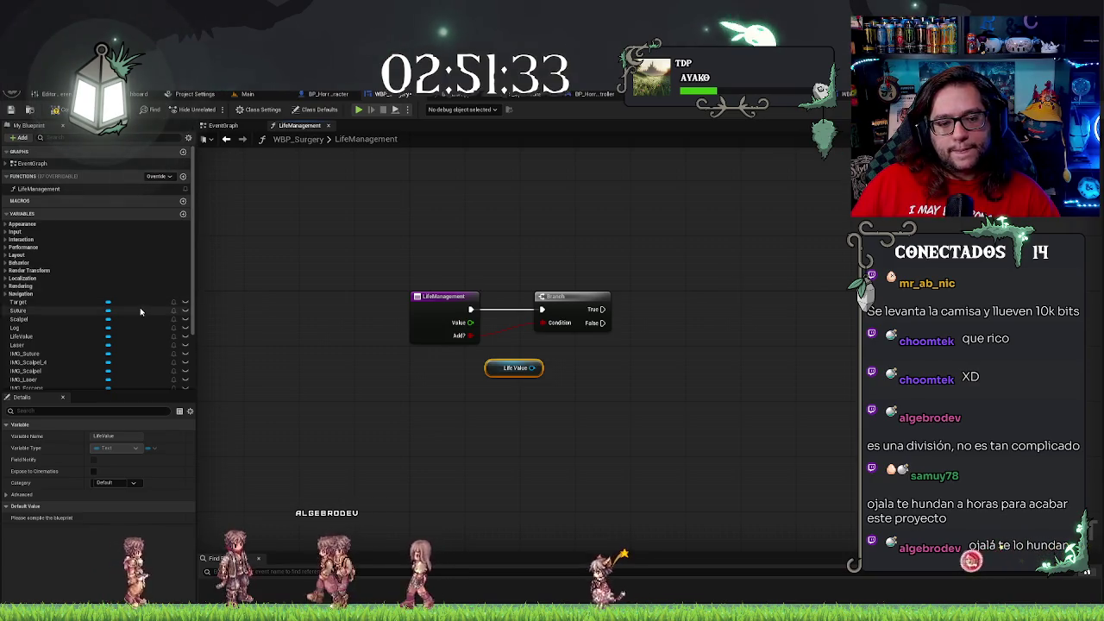
pyautogui.scroll(-3, 140, 311)
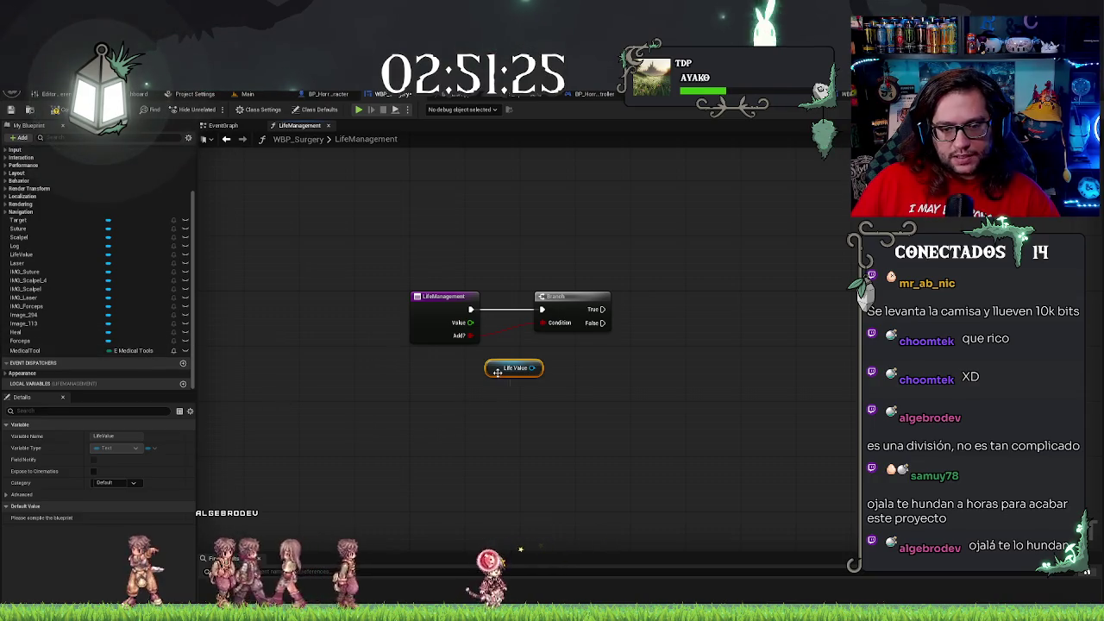
# Add a SetText (Text) node targeting Life Value and arrange the two nodes together
pyautogui.moveTo(628, 357); pyautogui.dragTo(634, 351)
pyautogui.write('set text')
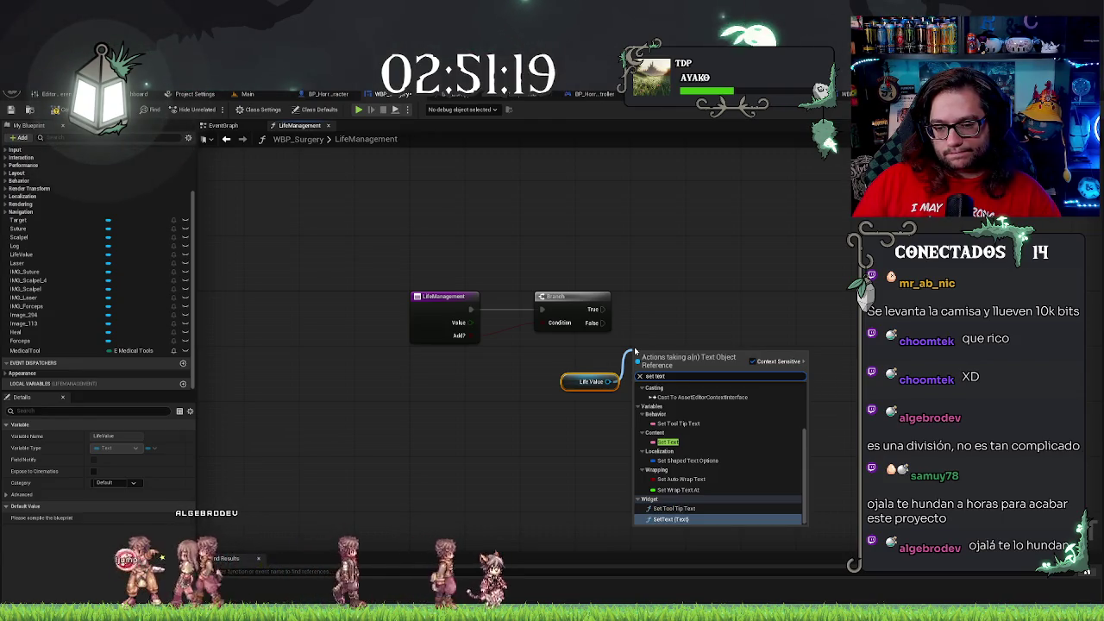
pyautogui.click(689, 520)
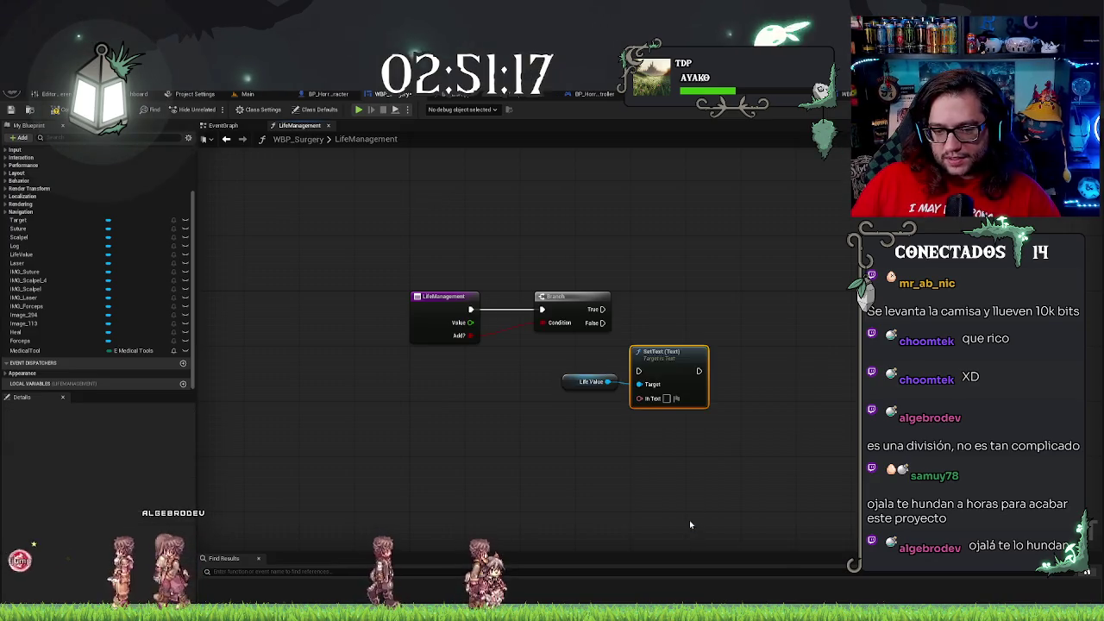
pyautogui.moveTo(697, 422)
pyautogui.mouseDown()
pyautogui.moveTo(836, 325)
pyautogui.moveTo(810, 305)
pyautogui.mouseUp()
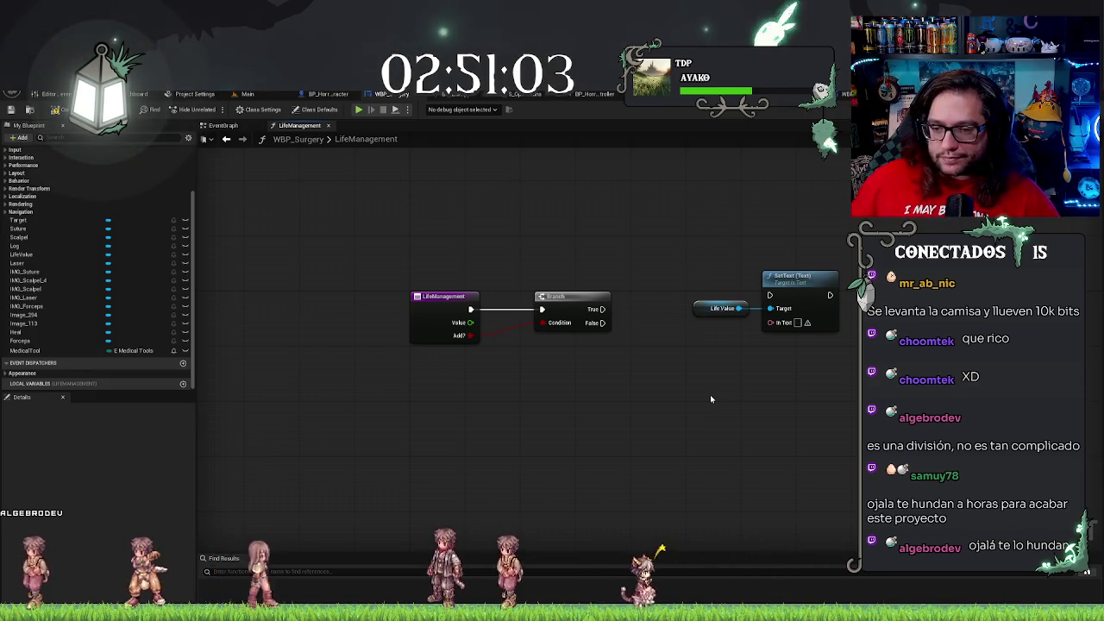
pyautogui.moveTo(722, 250); pyautogui.dragTo(831, 423)
pyautogui.moveTo(797, 278)
pyautogui.mouseDown()
pyautogui.moveTo(810, 278)
pyautogui.moveTo(791, 291)
pyautogui.moveTo(635, 316)
pyautogui.moveTo(712, 304)
pyautogui.mouseUp()
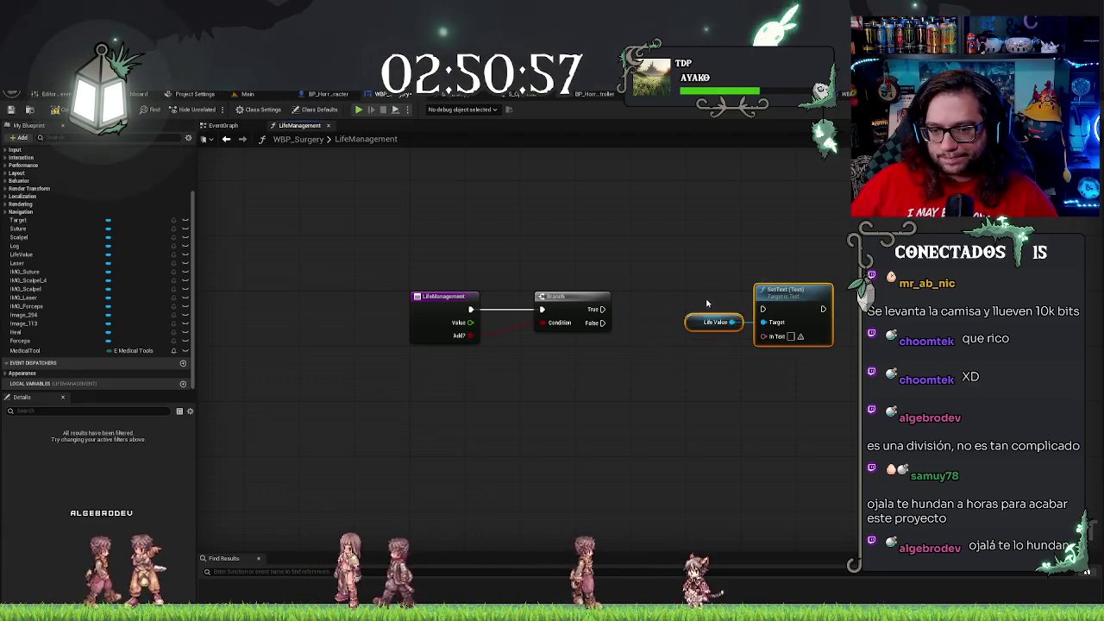
pyautogui.click(436, 188)
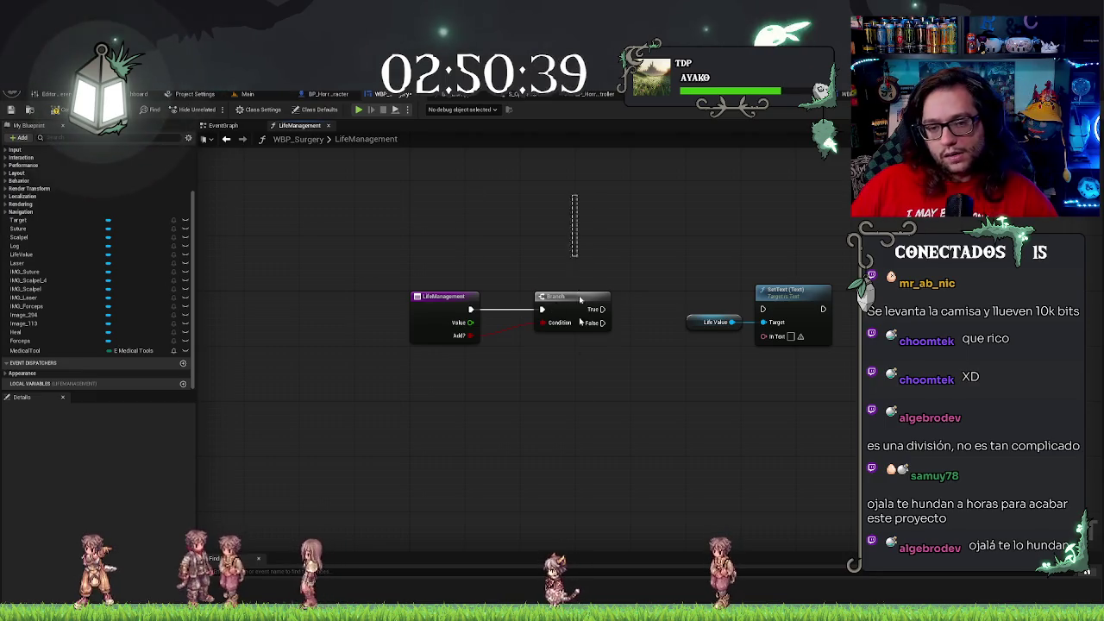
pyautogui.rightClick(455, 312)
# Delete the Branch and the Add? input, and wire the entry's execution straight into SetText
pyautogui.press('Delete')
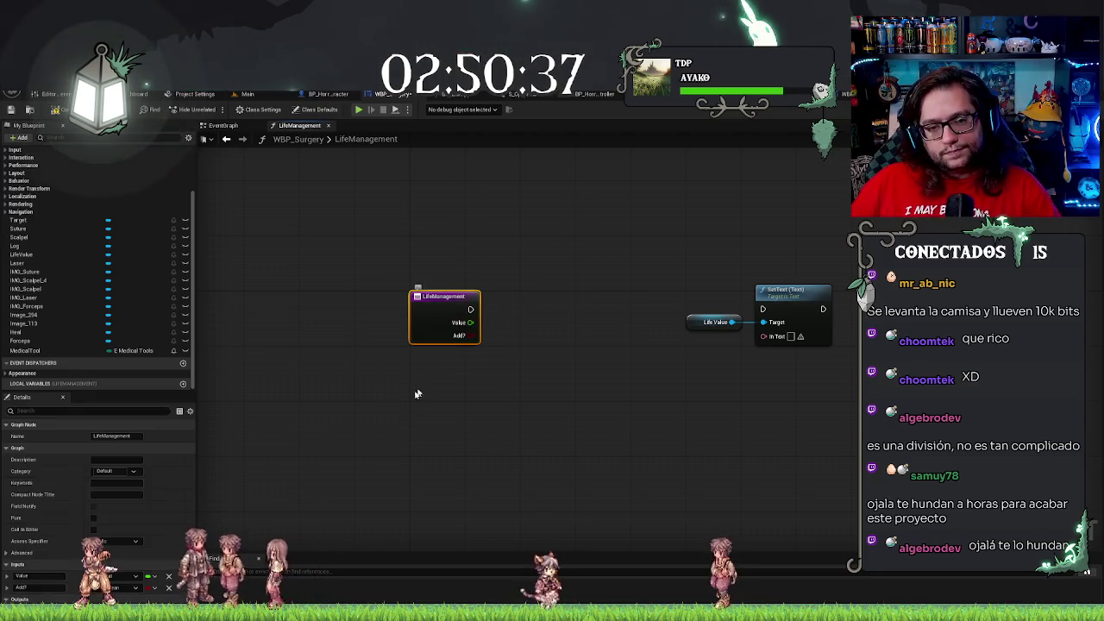
pyautogui.click(170, 588)
pyautogui.moveTo(538, 317); pyautogui.dragTo(473, 327)
pyautogui.moveTo(402, 319)
pyautogui.mouseDown()
pyautogui.moveTo(690, 309)
pyautogui.moveTo(701, 320)
pyautogui.mouseUp()
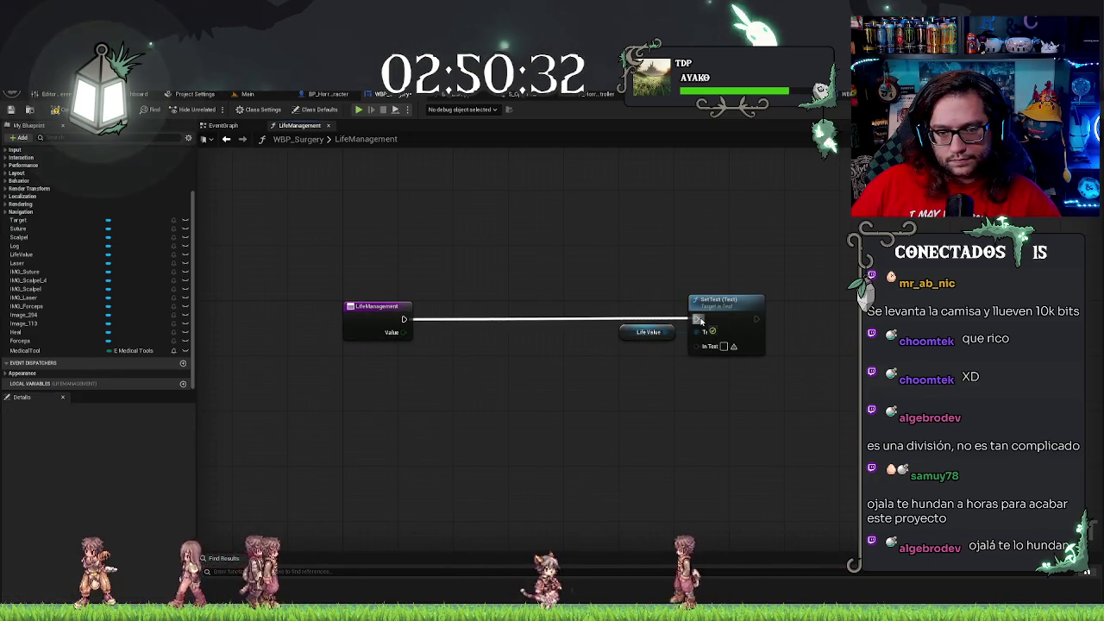
# Rename the function from LifeManagement to LifeUpdate
pyautogui.click(364, 303)
pyautogui.click(528, 409)
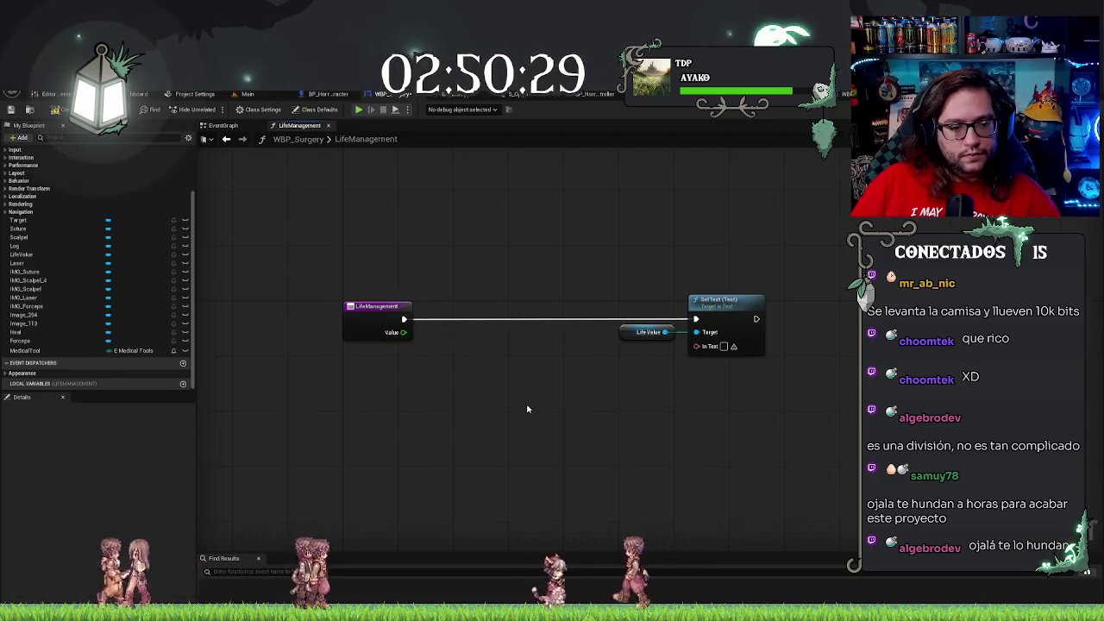
pyautogui.click(362, 312)
pyautogui.click(106, 437)
pyautogui.write('LifeUpdate')
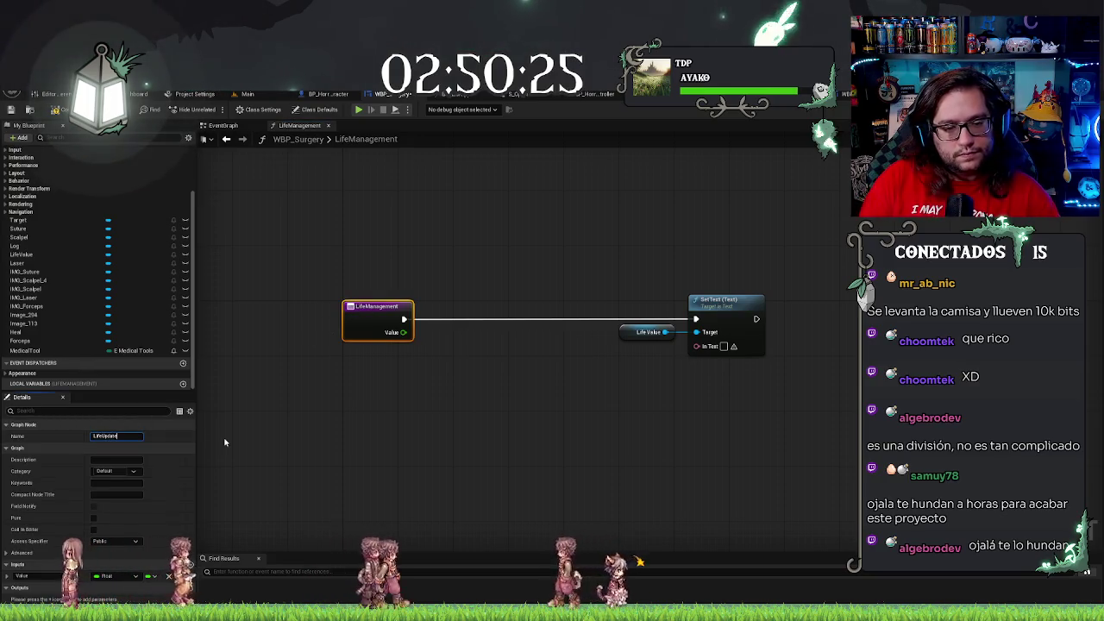
pyautogui.press('Return')
# Slide the Life Value and SetText nodes left next to the LifeUpdate entry
pyautogui.moveTo(591, 222)
pyautogui.mouseDown()
pyautogui.moveTo(682, 345)
pyautogui.moveTo(716, 362)
pyautogui.moveTo(550, 361)
pyautogui.mouseUp()
pyautogui.click(481, 403)
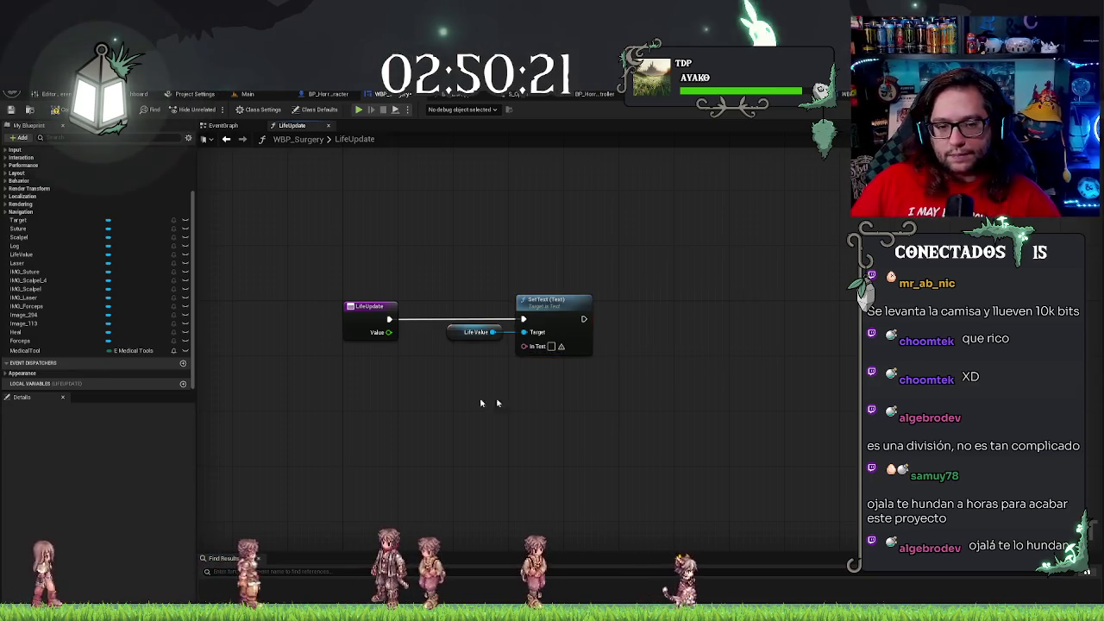
pyautogui.scroll(3, 104, 276)
pyautogui.click(8, 165)
pyautogui.click(8, 165)
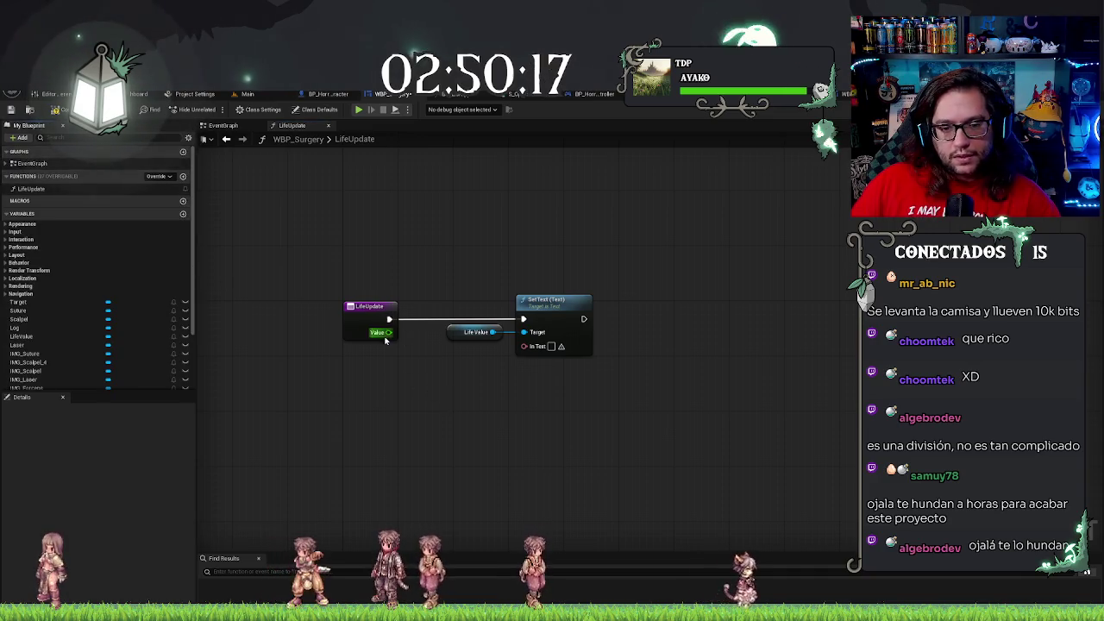
pyautogui.moveTo(388, 333); pyautogui.dragTo(410, 366)
# Add a To Text (Float) node from Value with Maximum Integral Digits 4, keeping Half to Even rounding
pyautogui.write('to text')
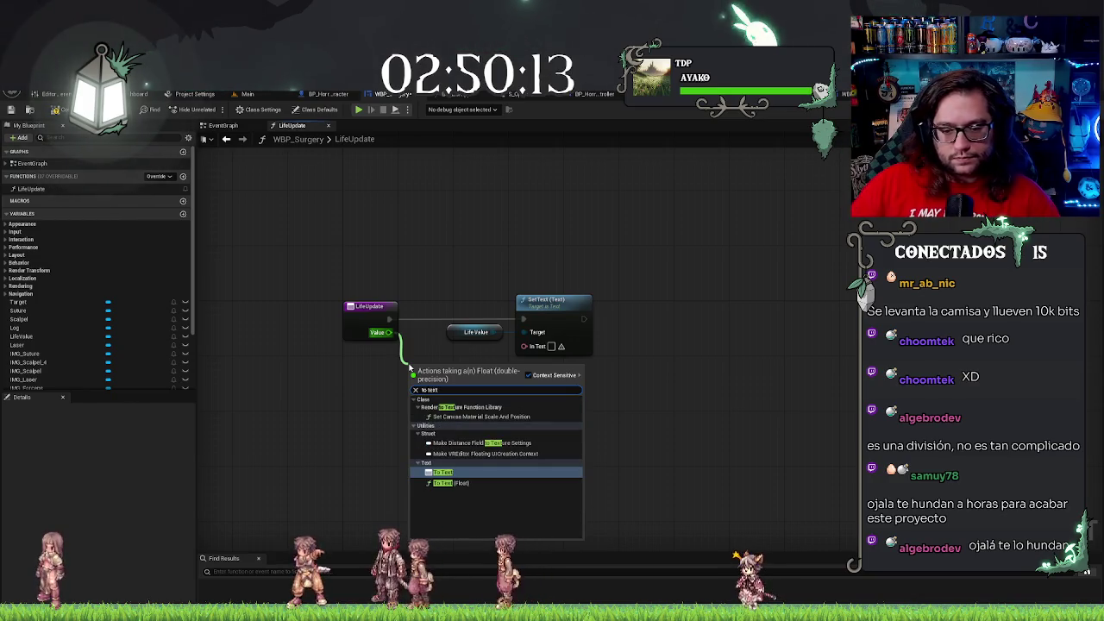
pyautogui.press('Return')
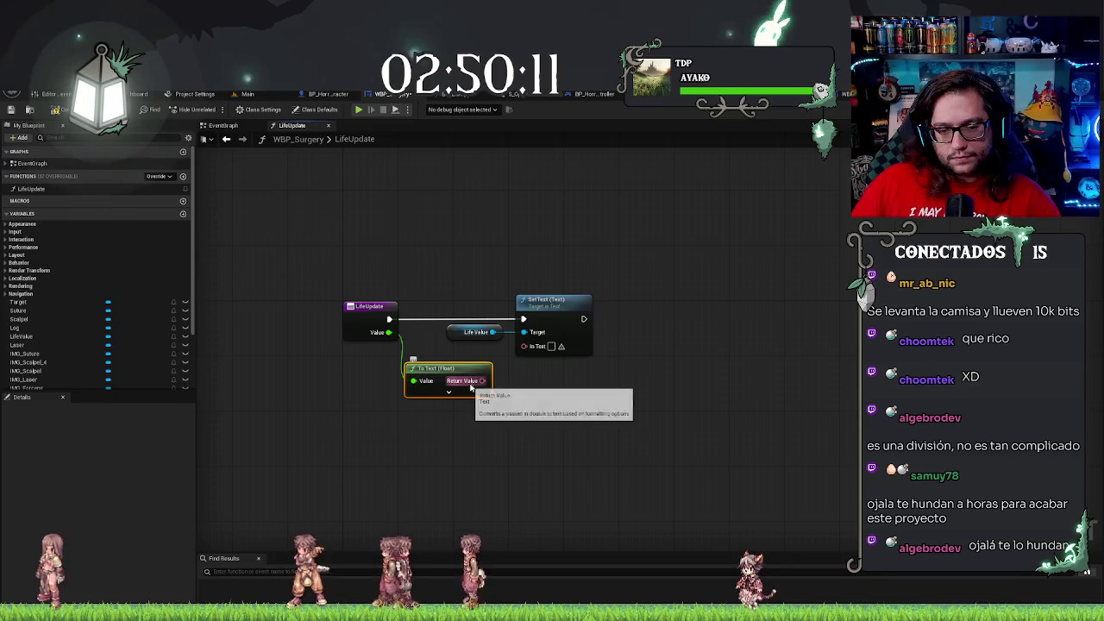
pyautogui.click(449, 392)
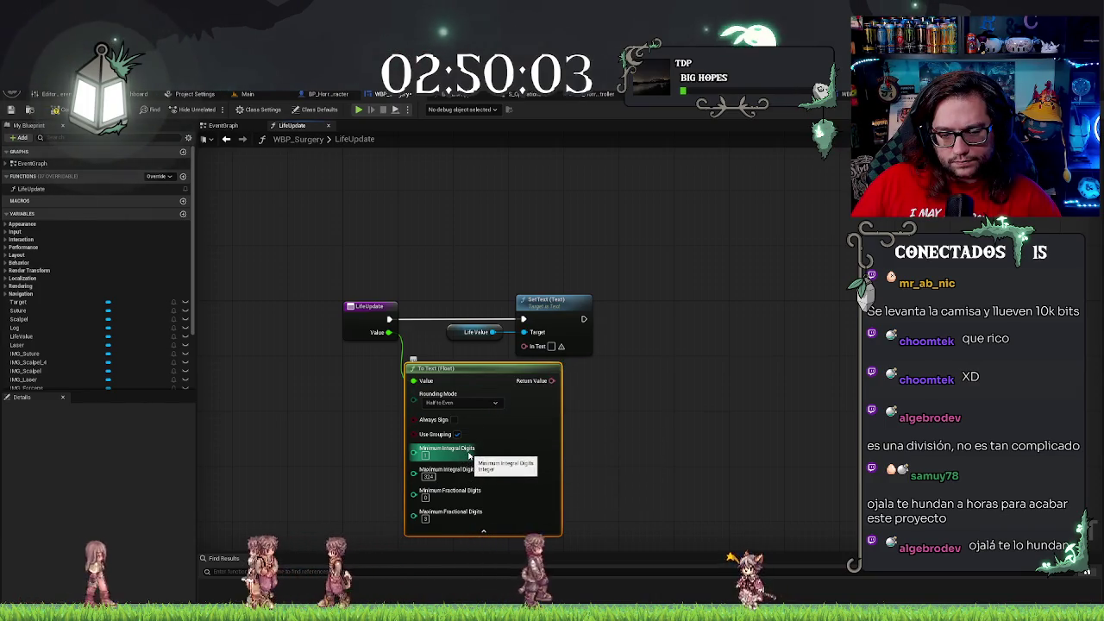
pyautogui.click(428, 476)
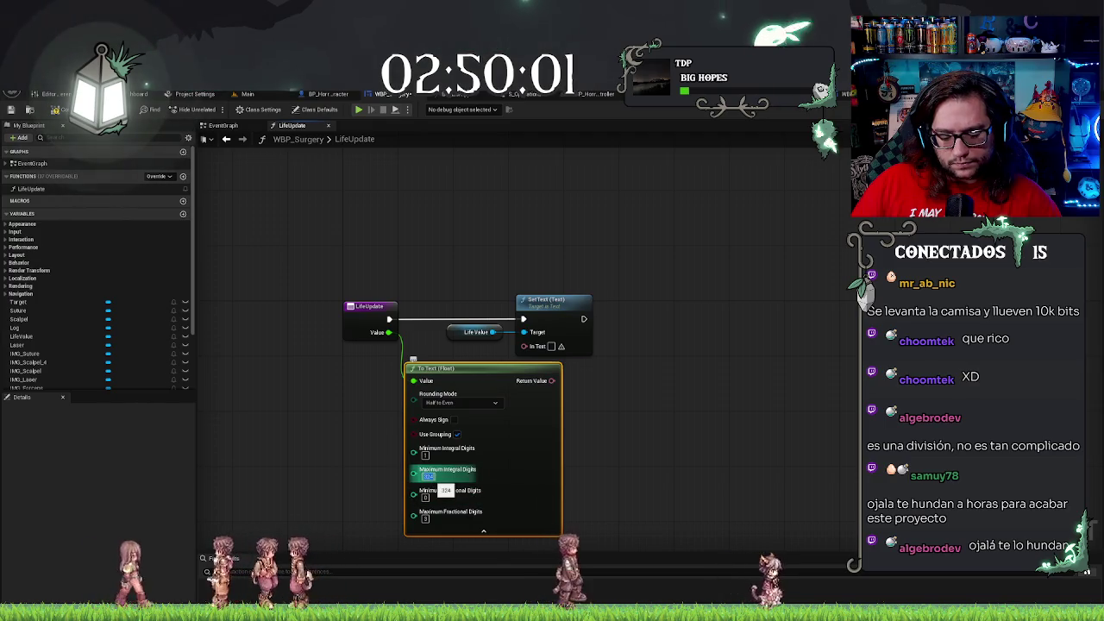
pyautogui.write('4')
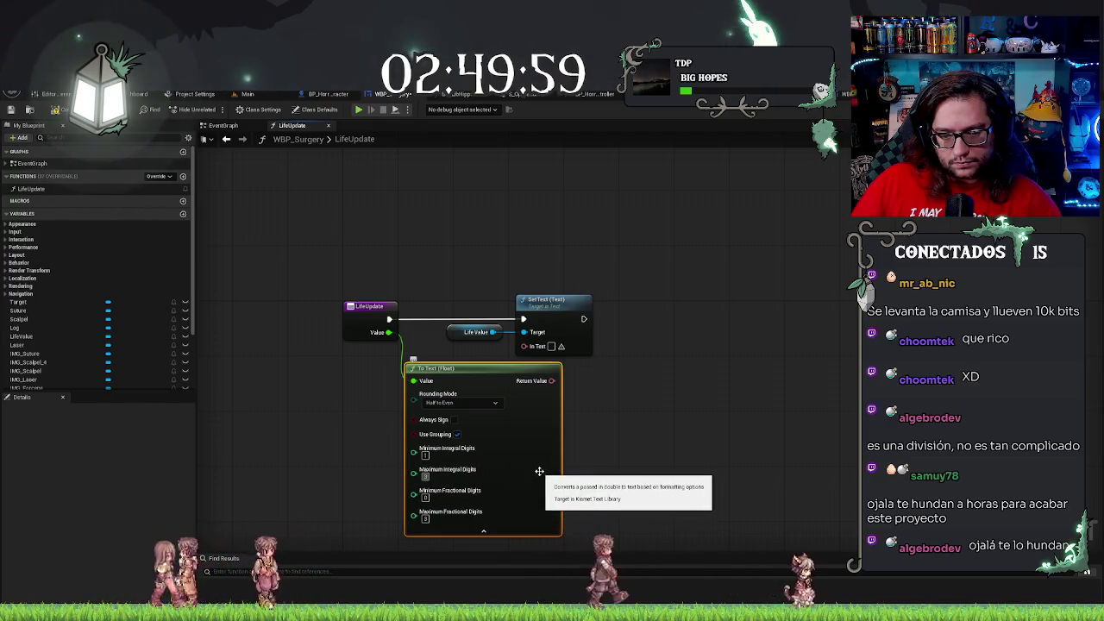
pyautogui.press('Return')
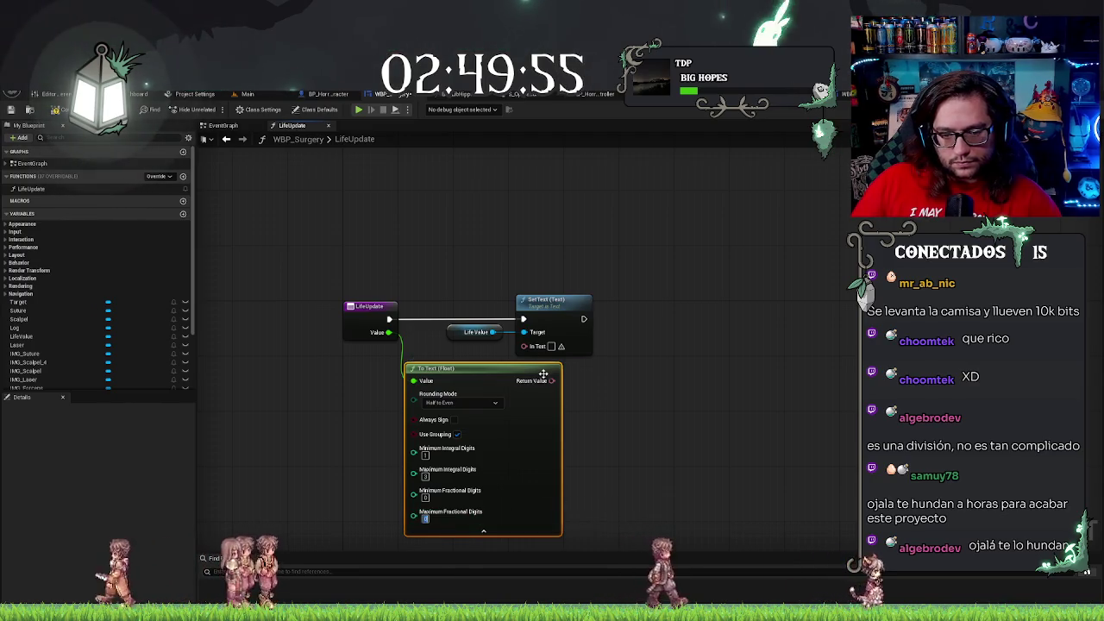
pyautogui.click(485, 407)
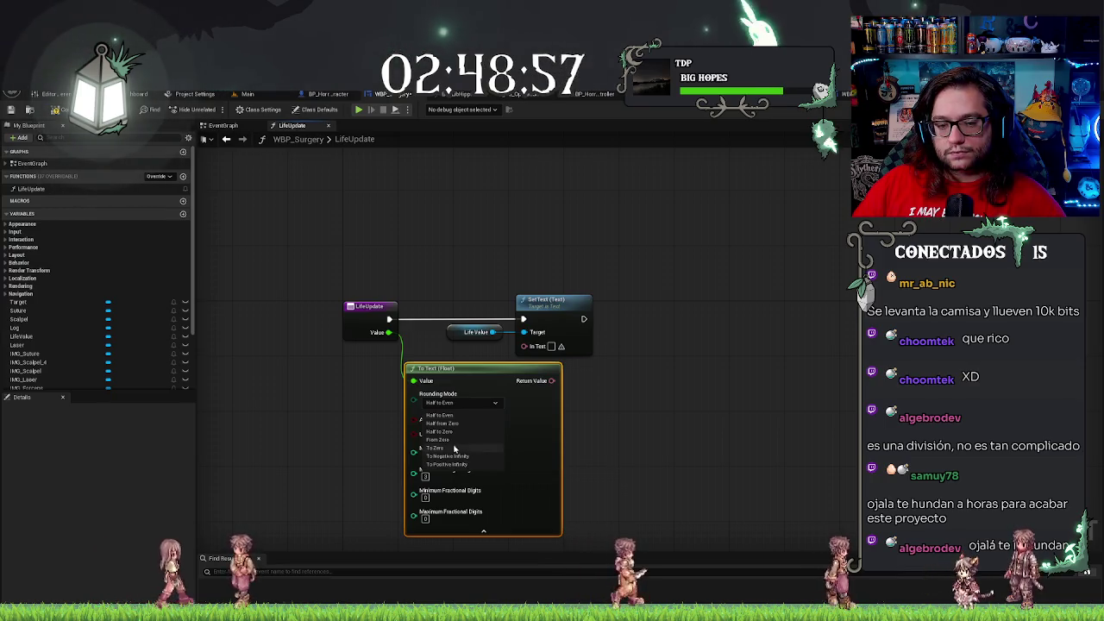
pyautogui.click(552, 407)
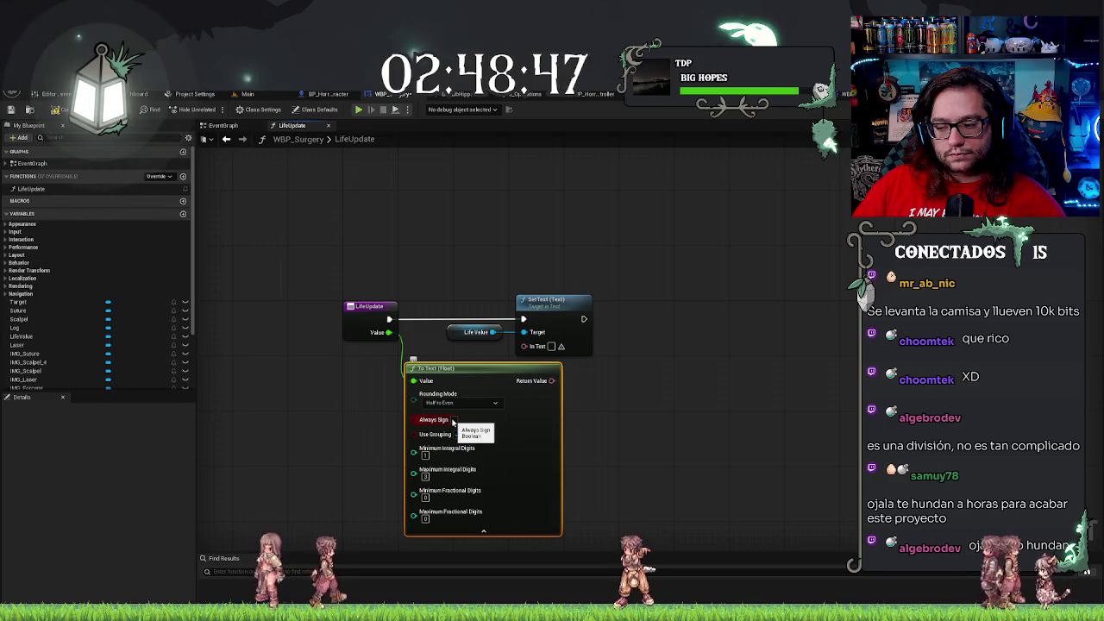
pyautogui.click(460, 403)
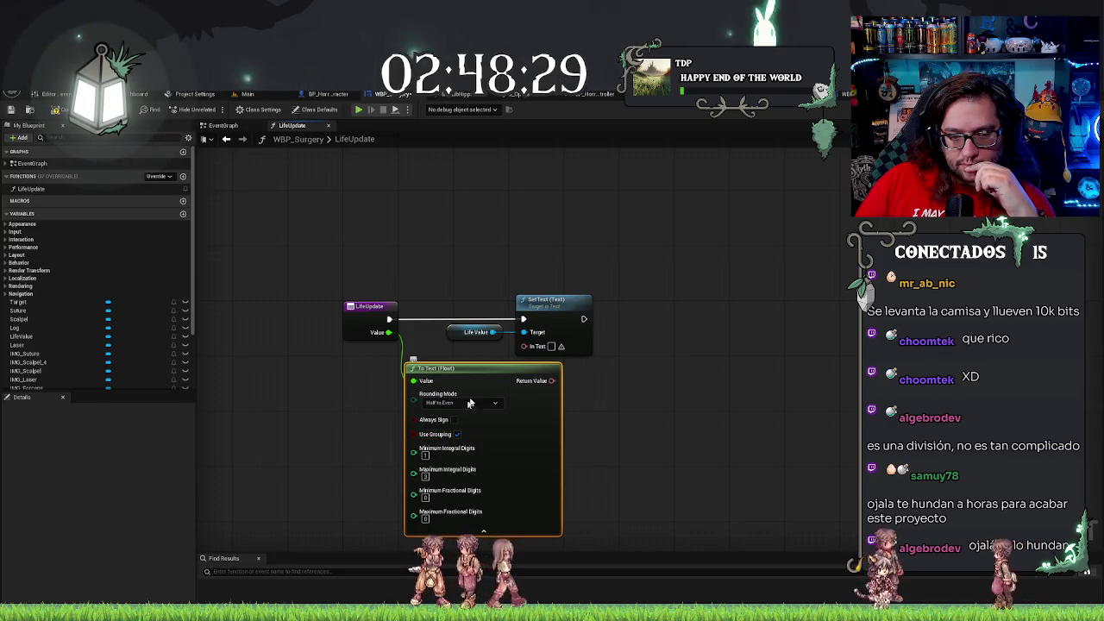
# Feed its Return Value into Set Text's In Text, hide advanced pins, and place it under Life Value
pyautogui.moveTo(543, 385); pyautogui.dragTo(524, 346)
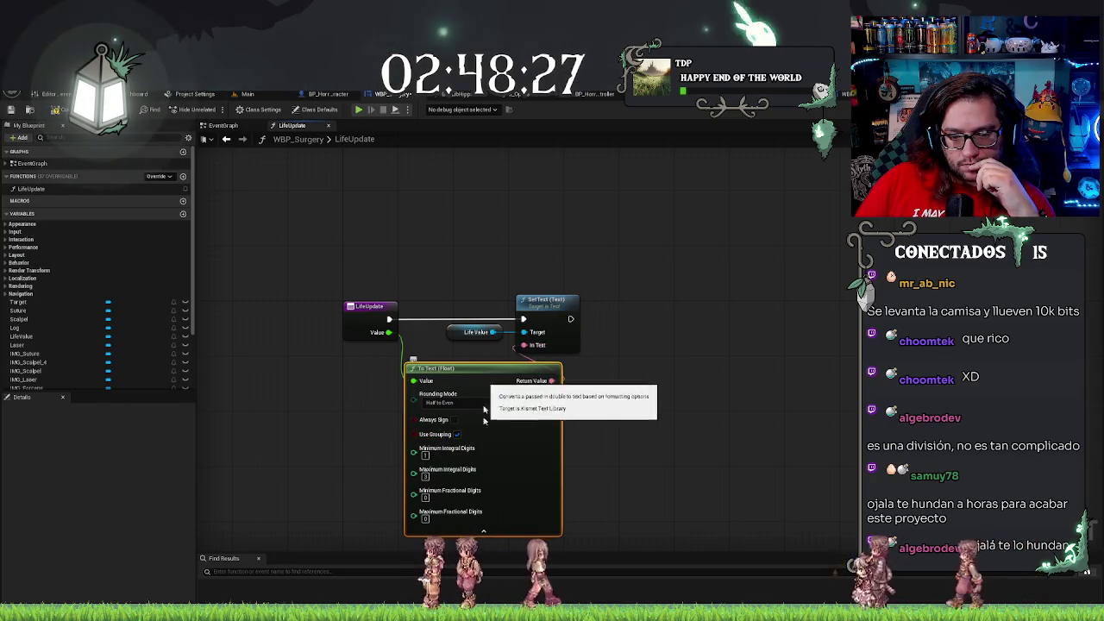
pyautogui.click(483, 532)
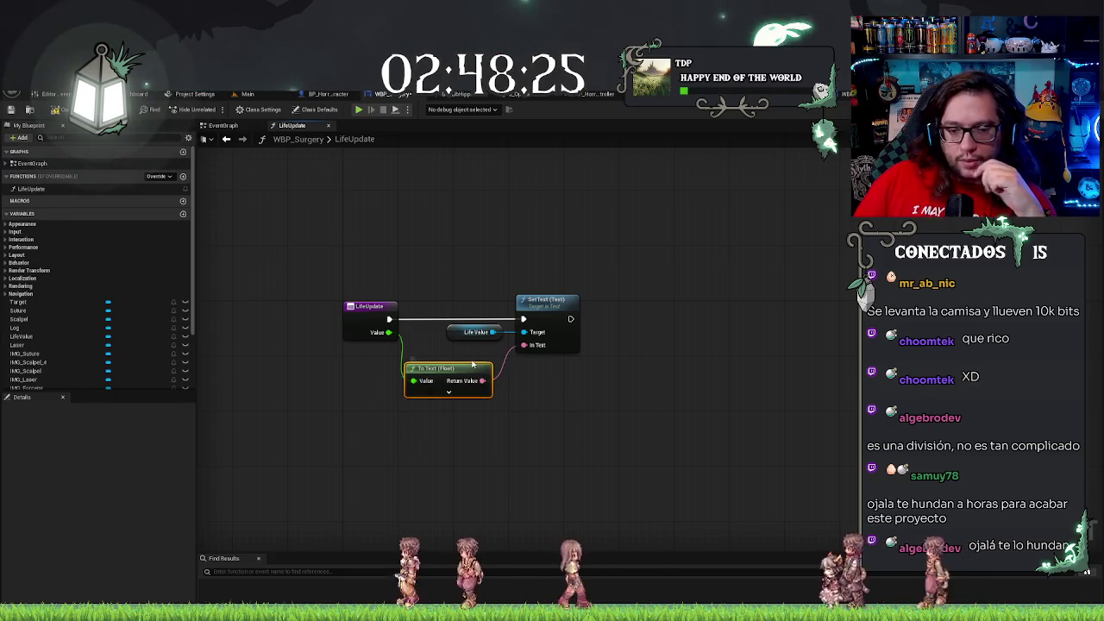
pyautogui.moveTo(461, 368); pyautogui.dragTo(468, 348)
pyautogui.click(518, 397)
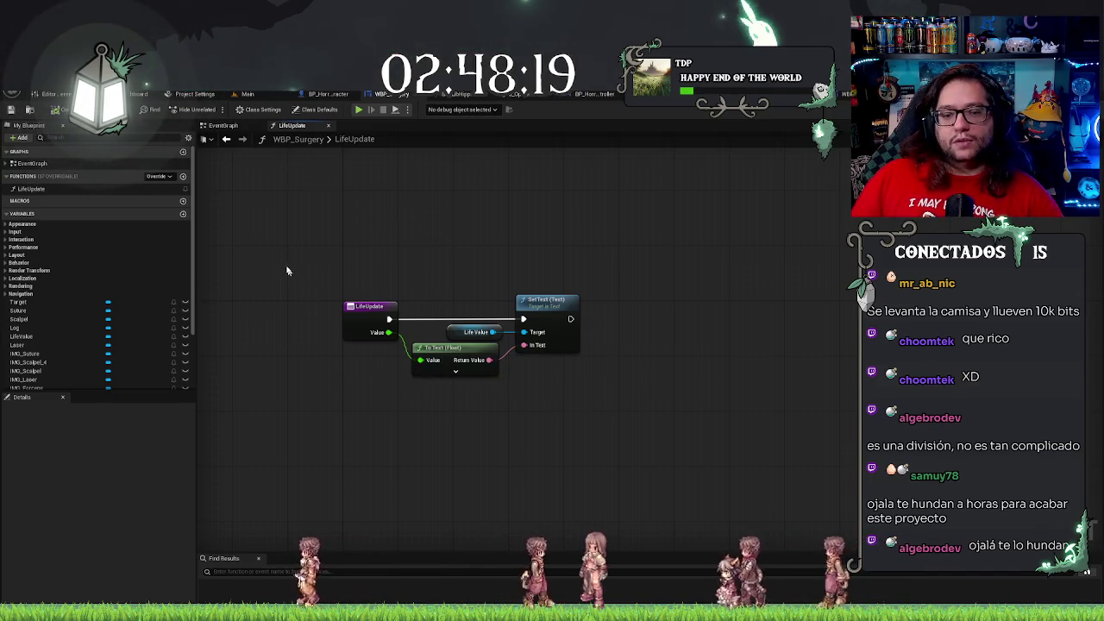
pyautogui.hotkey('ctrl', 'a')
pyautogui.click(682, 268)
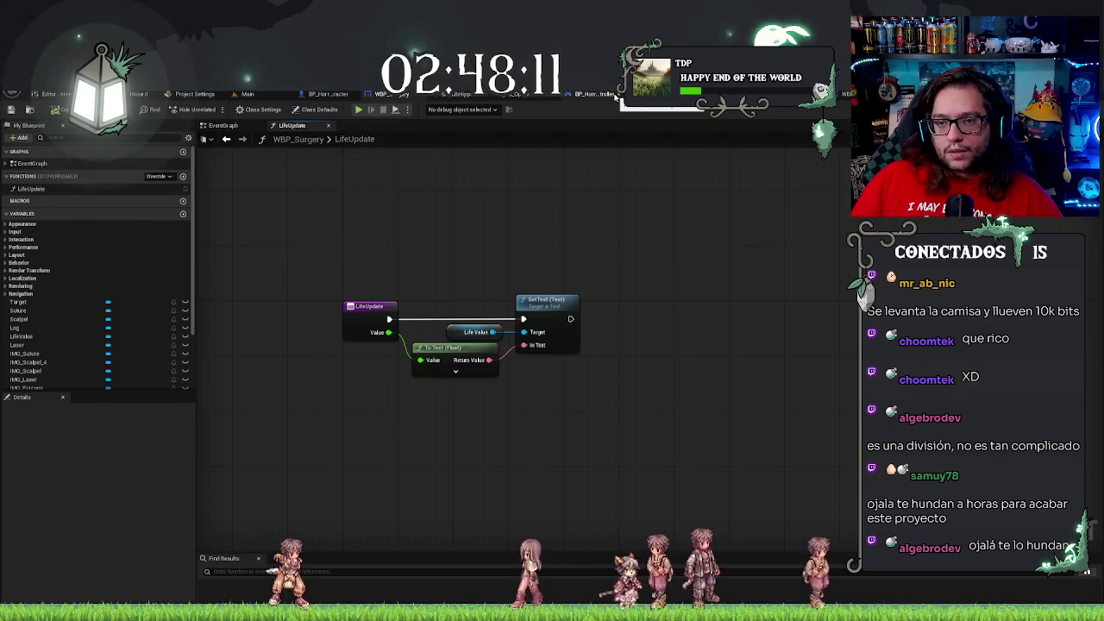
# In BP_Operation, put UI_SurgeryRef in a new Configuration category and MouseHit in a new Global category
pyautogui.hotkey('ctrl', 'Tab')
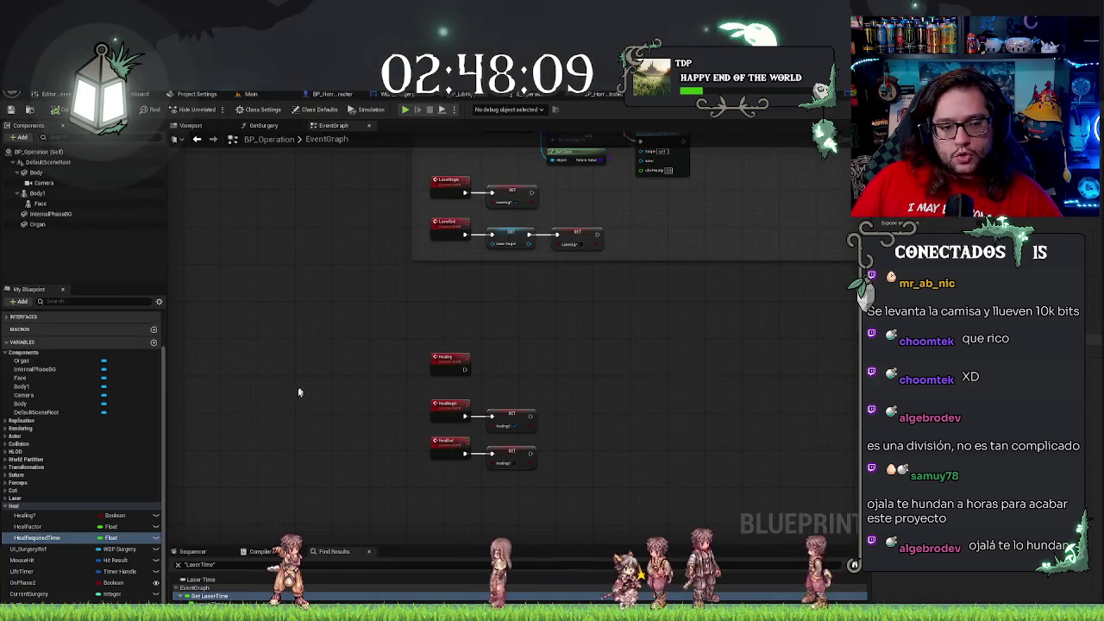
pyautogui.click(6, 506)
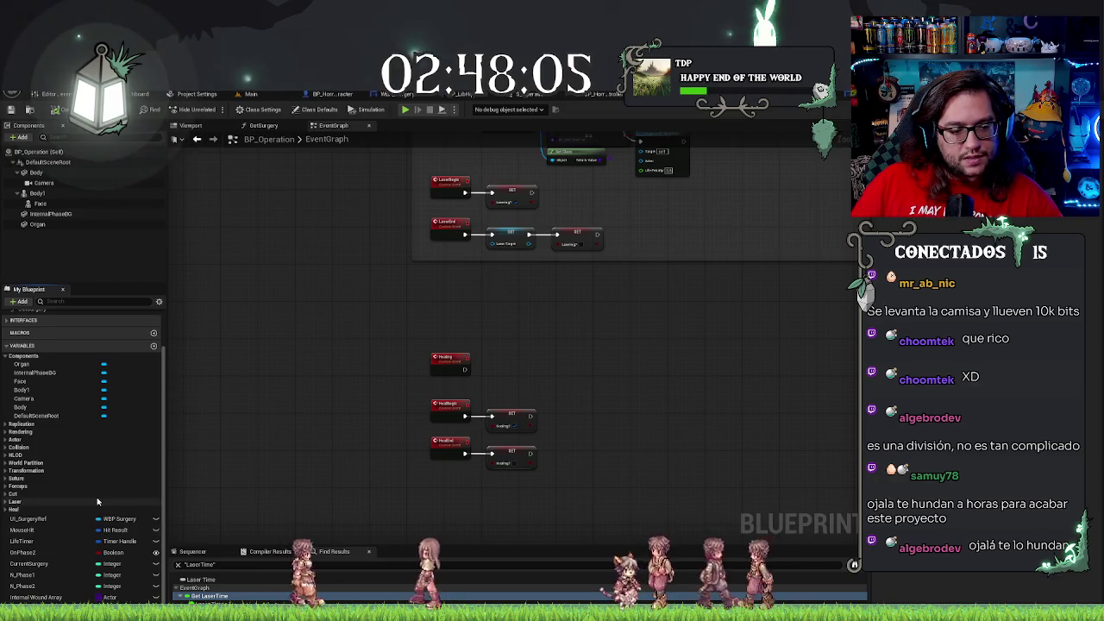
pyautogui.click(30, 518)
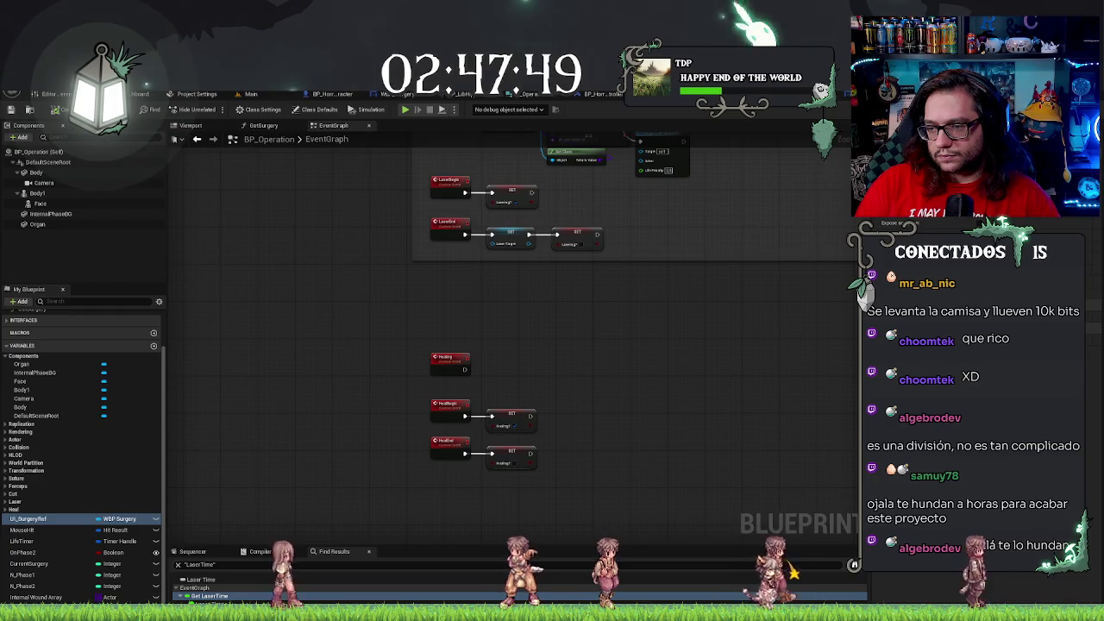
pyautogui.press('Return')
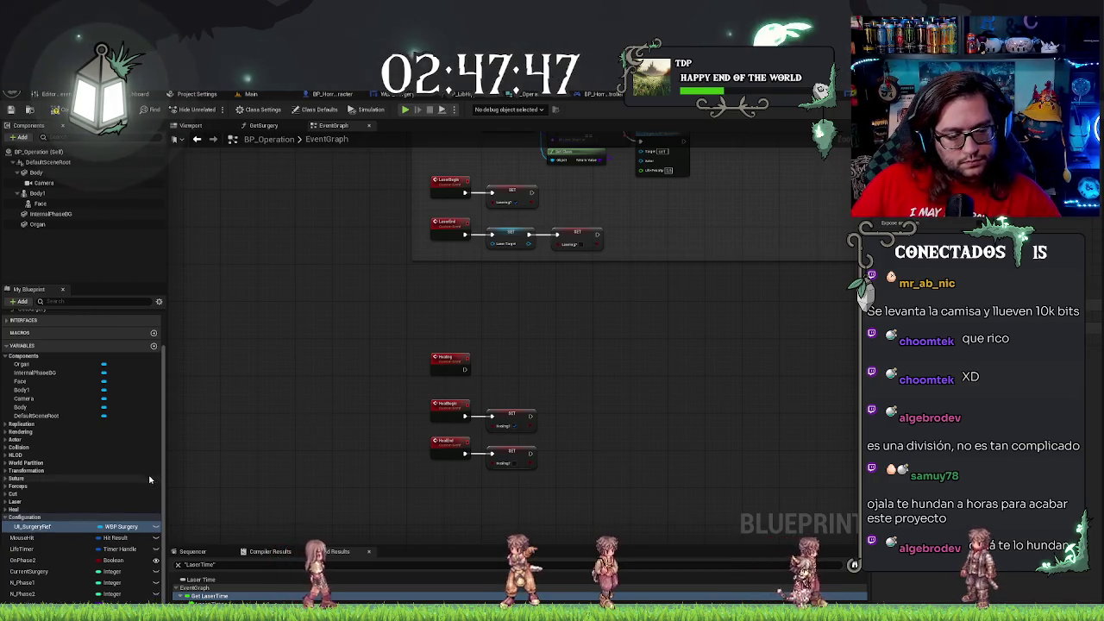
pyautogui.click(44, 538)
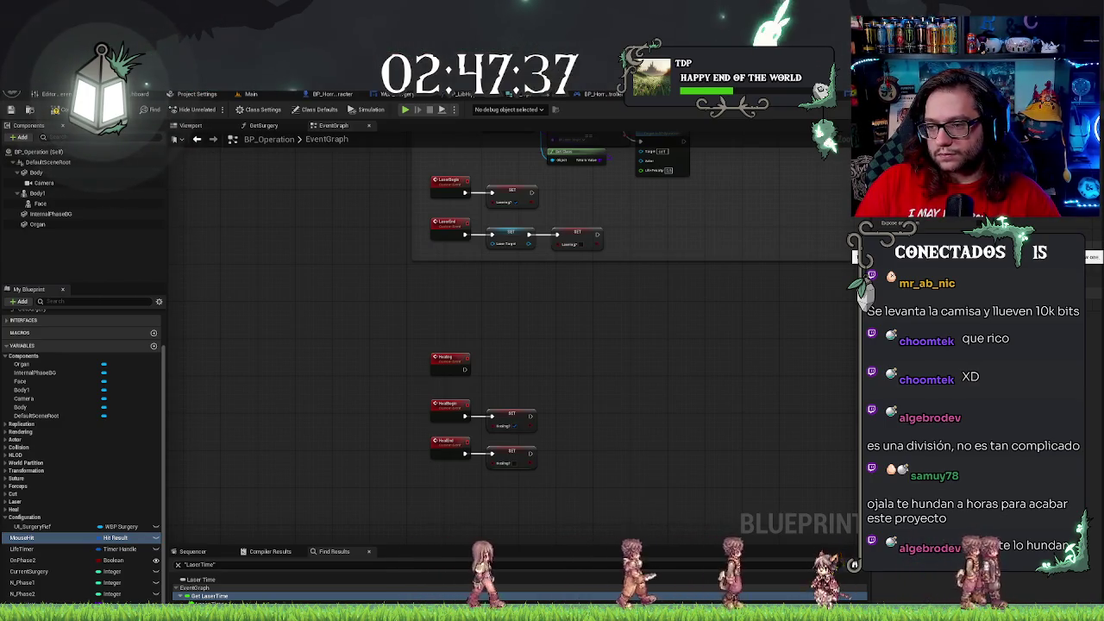
pyautogui.press('Return')
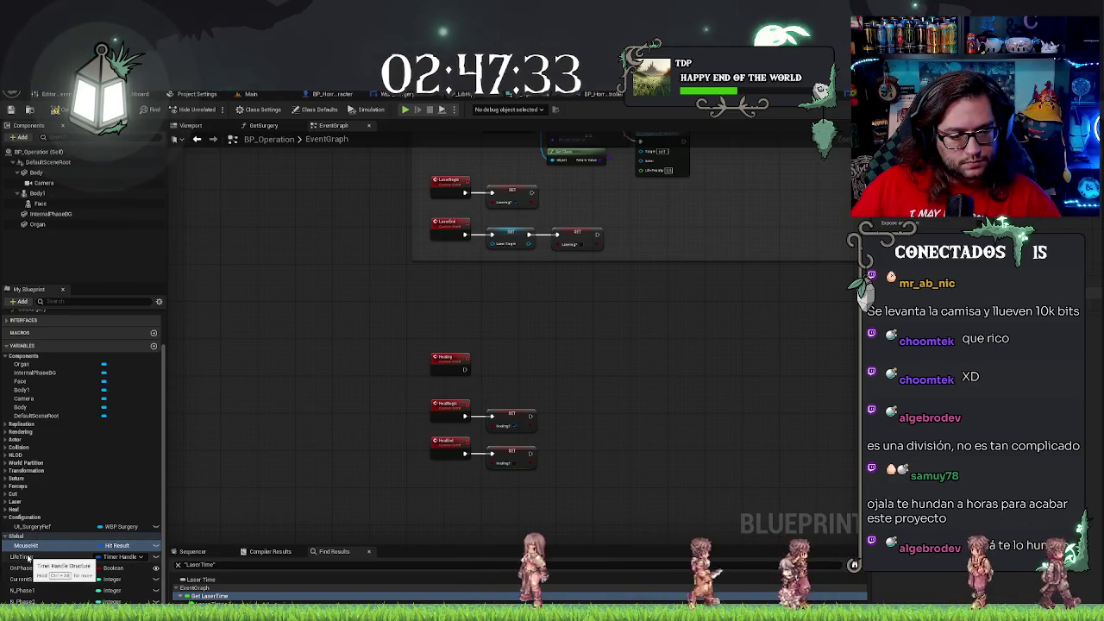
# Move LifeTimer into Configuration, and Internal Wound Array and ExternalWounds into Global
pyautogui.moveTo(28, 559); pyautogui.dragTo(31, 523)
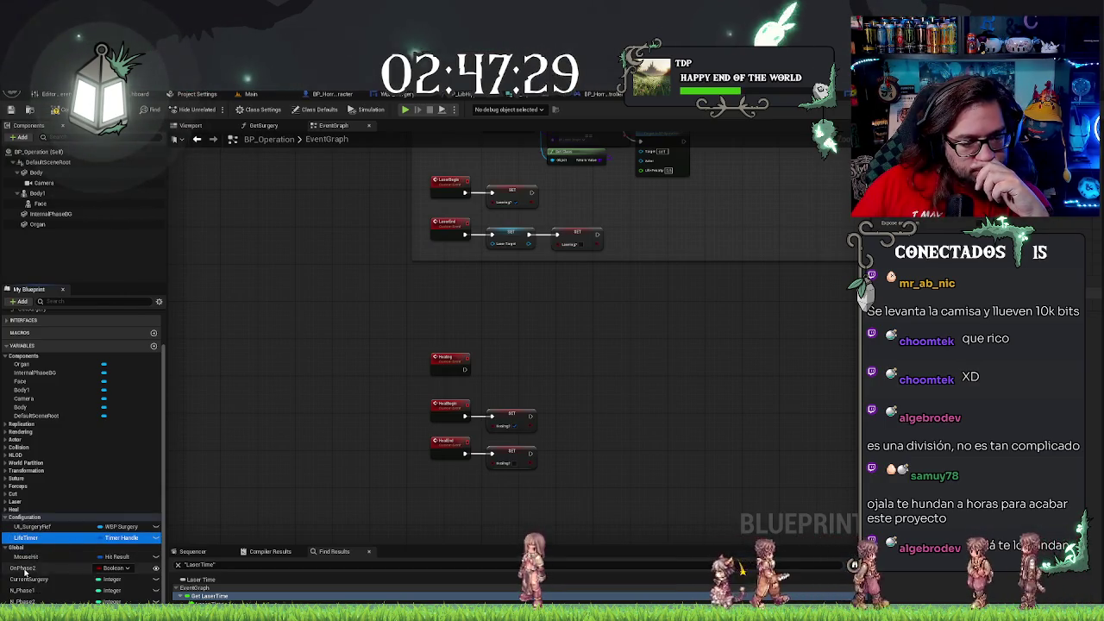
pyautogui.click(24, 568)
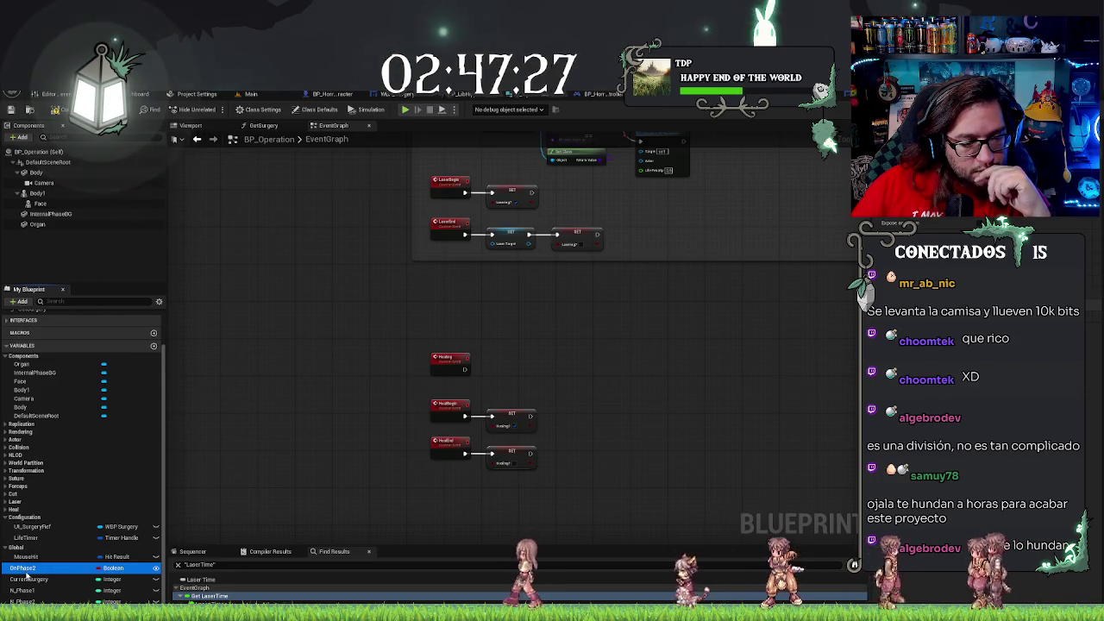
pyautogui.moveTo(26, 556)
pyautogui.mouseDown()
pyautogui.moveTo(28, 588)
pyautogui.moveTo(25, 553)
pyautogui.mouseUp()
pyautogui.click(29, 578)
pyautogui.moveTo(22, 601); pyautogui.dragTo(18, 545)
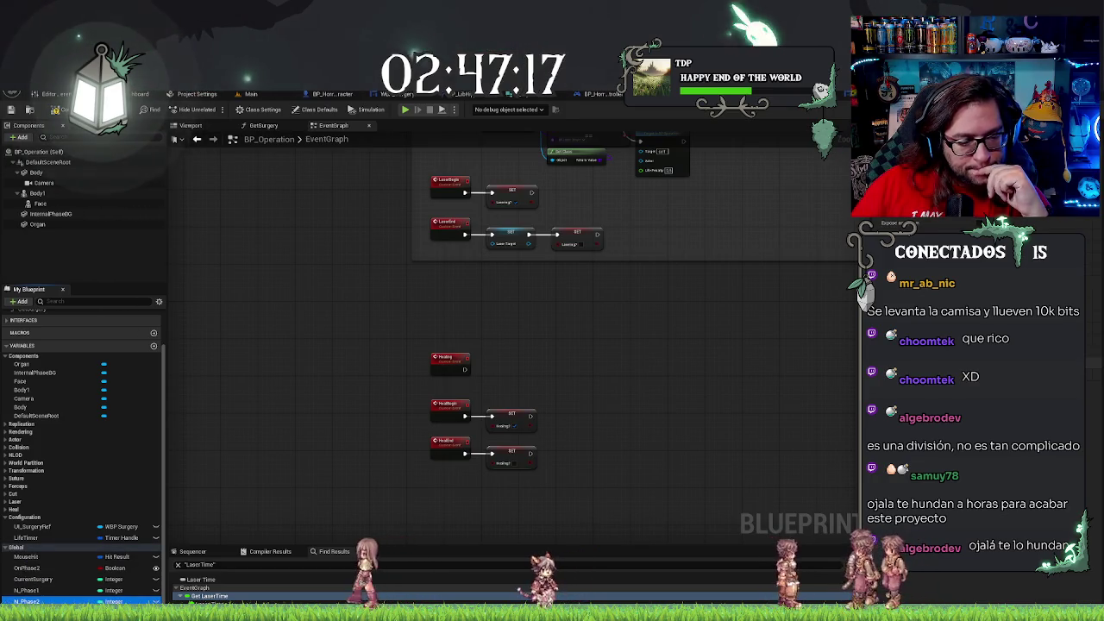
pyautogui.moveTo(25, 601); pyautogui.dragTo(19, 548)
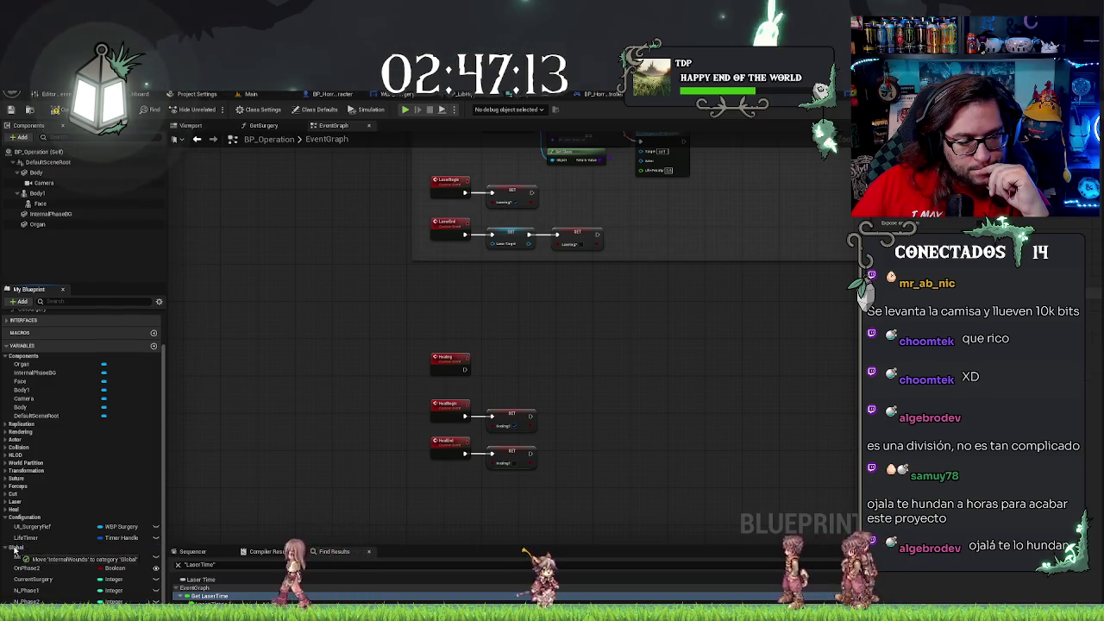
pyautogui.moveTo(26, 545); pyautogui.dragTo(18, 549)
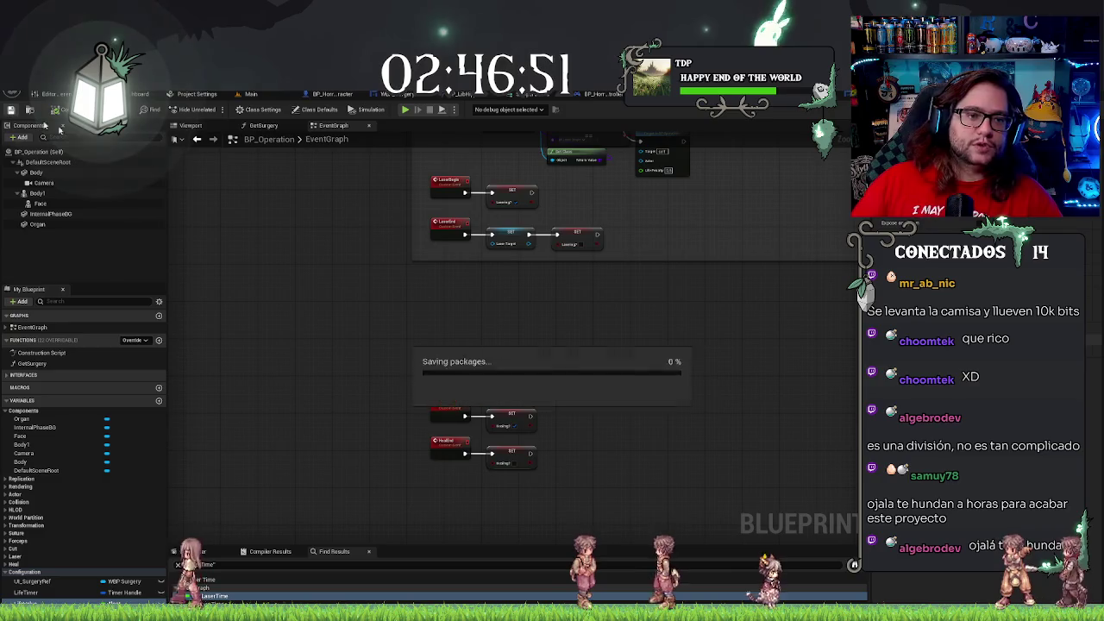
pyautogui.moveTo(540, 354); pyautogui.dragTo(521, 330)
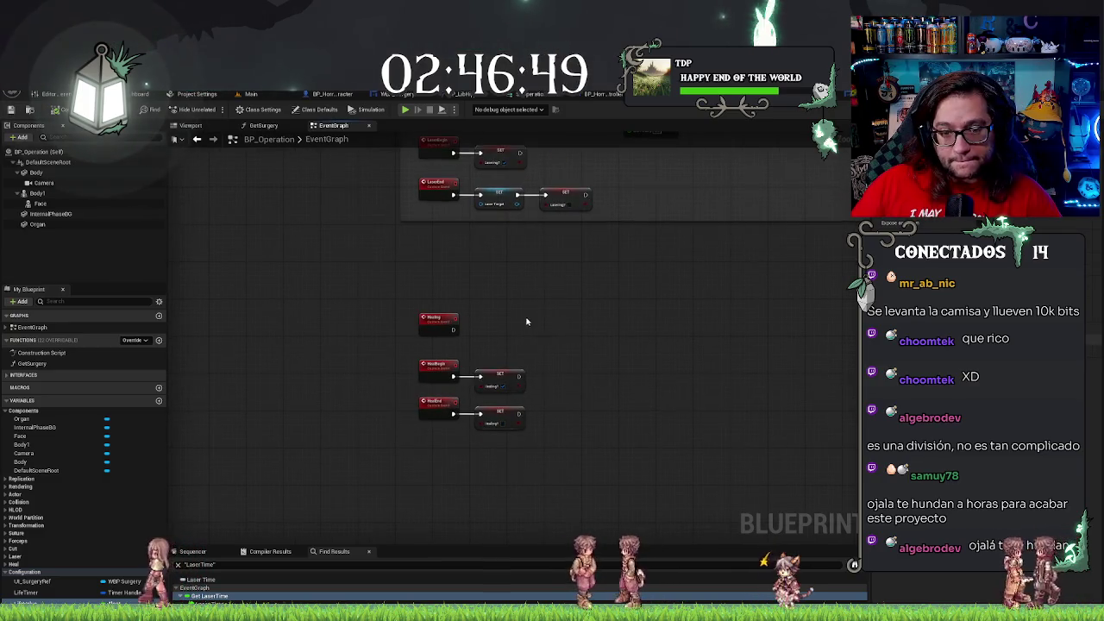
pyautogui.scroll(-6, 522, 330)
pyautogui.scroll(6, 591, 323)
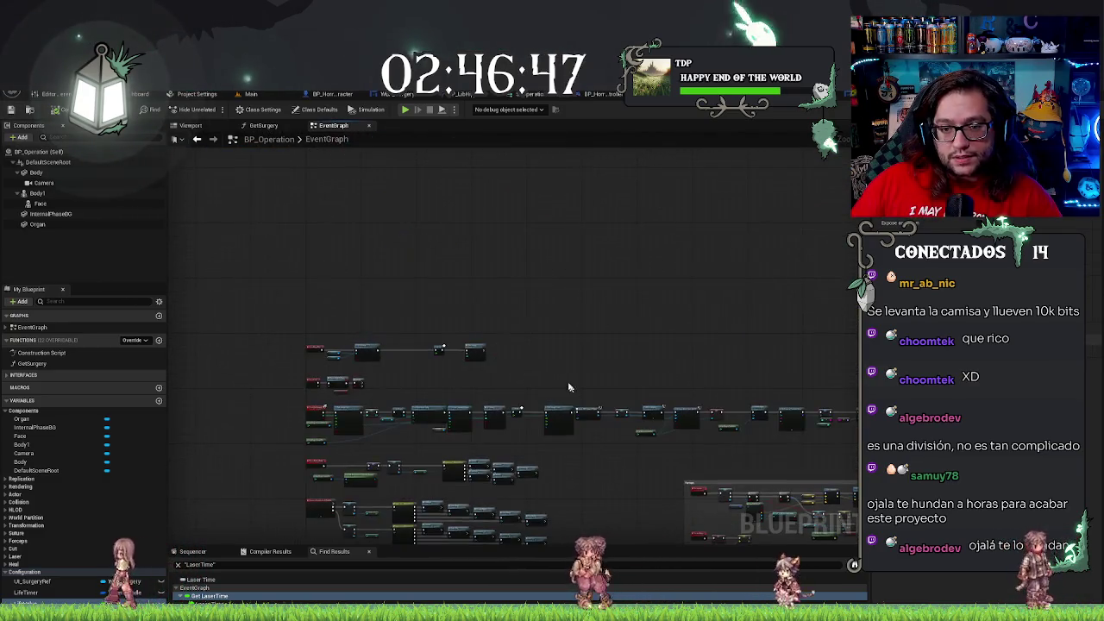
pyautogui.scroll(5, 405, 326)
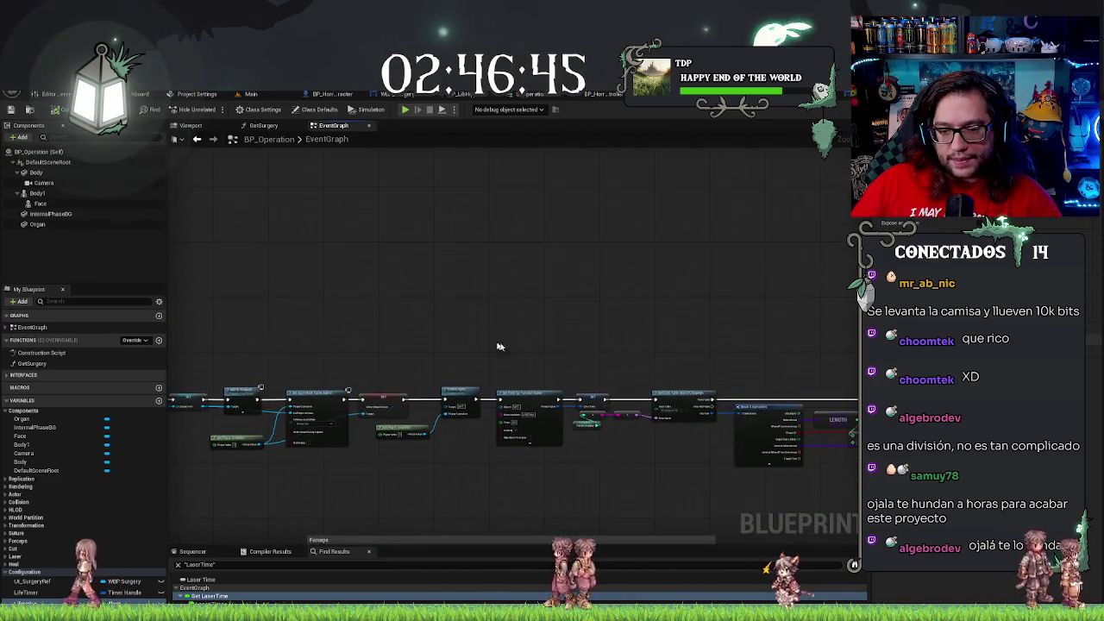
# Pan past the Forceps group to the empty area by the Laser comment and bring up the action menu
pyautogui.moveTo(310, 298); pyautogui.dragTo(647, 301)
pyautogui.scroll(-1, 454, 299)
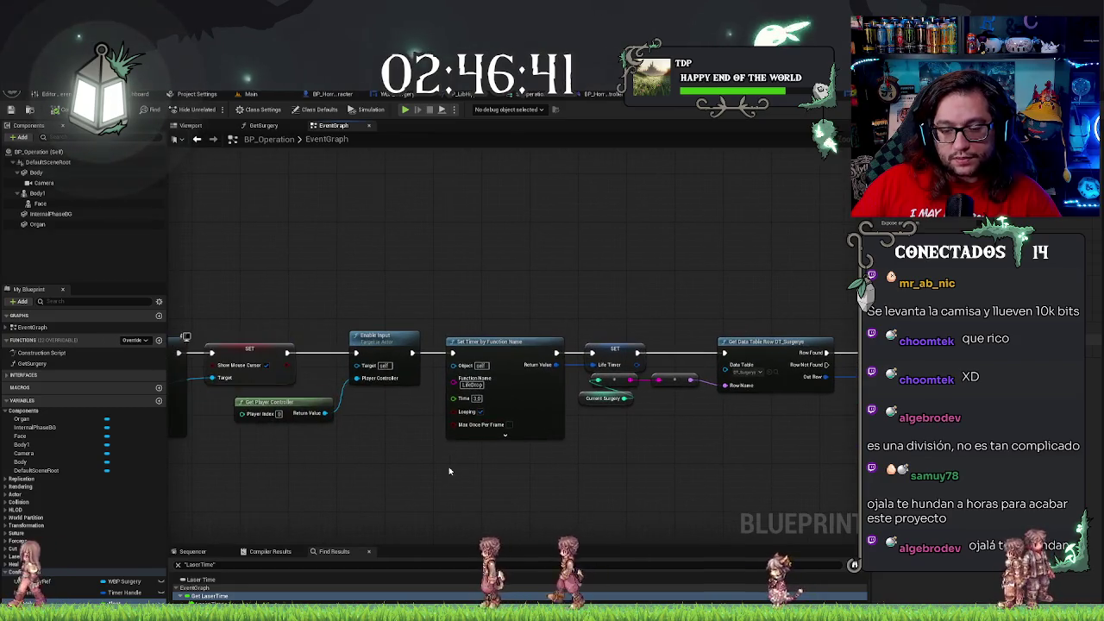
pyautogui.scroll(-1, 445, 469)
pyautogui.scroll(-1, 444, 468)
pyautogui.moveTo(423, 475)
pyautogui.mouseDown()
pyautogui.moveTo(607, 411)
pyautogui.moveTo(486, 414)
pyautogui.moveTo(492, 406)
pyautogui.mouseUp()
pyautogui.scroll(-1, 517, 388)
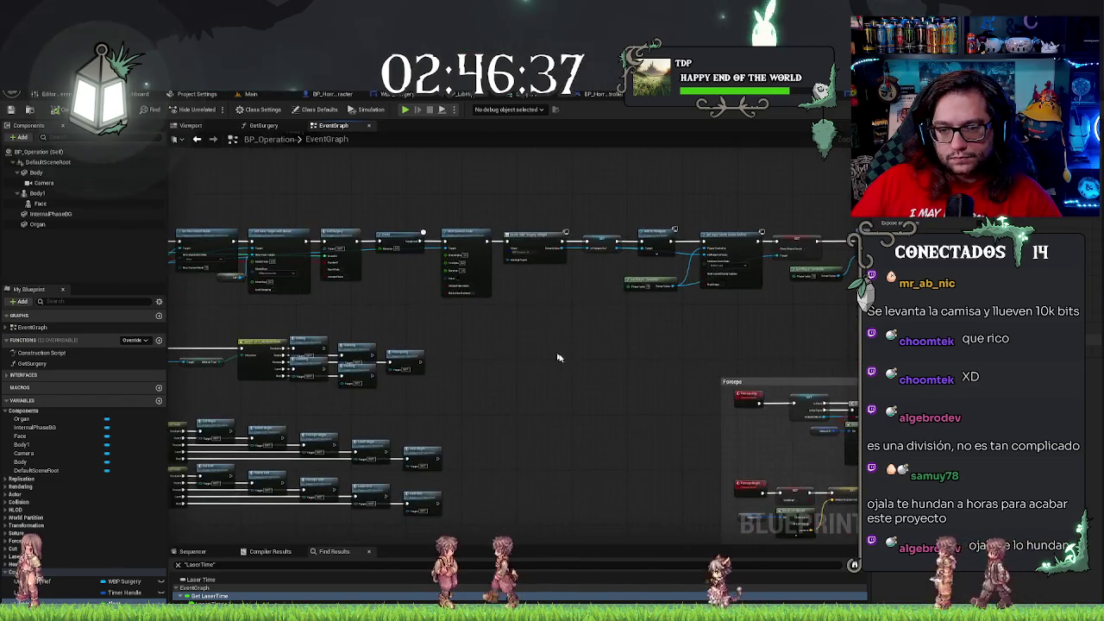
pyautogui.scroll(-1, 578, 353)
pyautogui.scroll(2, 552, 302)
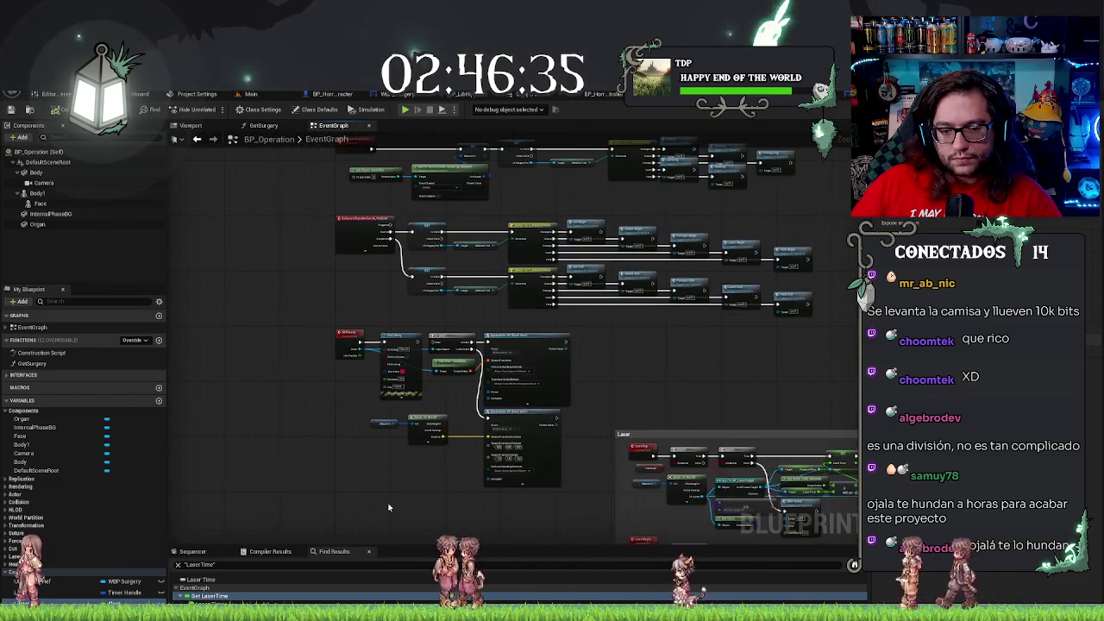
pyautogui.moveTo(387, 500); pyautogui.dragTo(404, 429)
pyautogui.rightClick(378, 432)
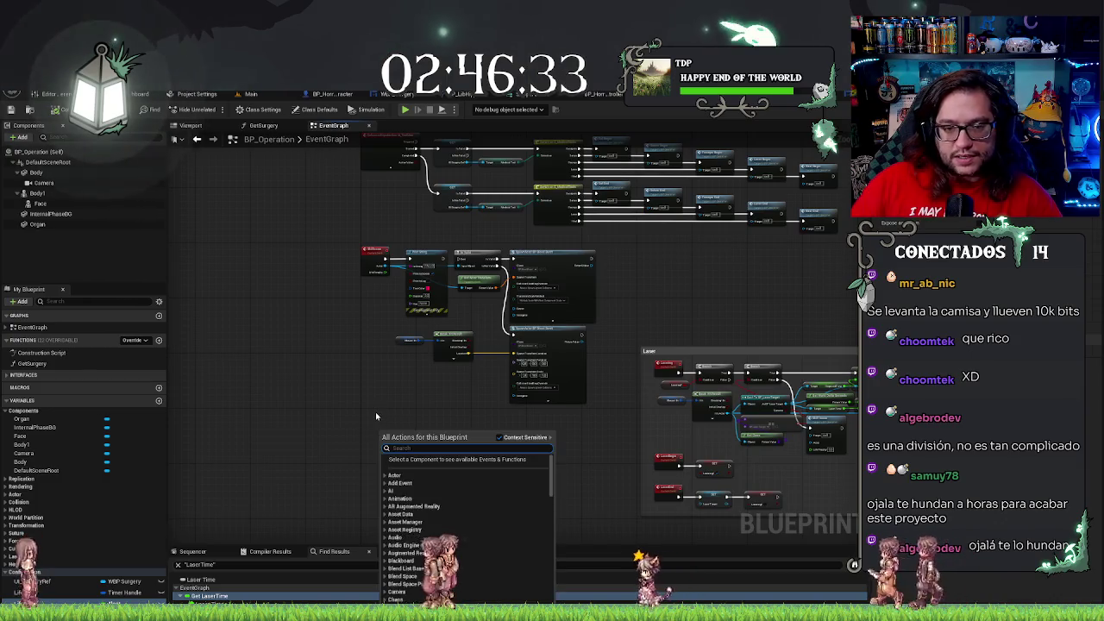
# Add a new custom event node, entering the name LaserBeep
pyautogui.write('add custo')
pyautogui.press('Return')
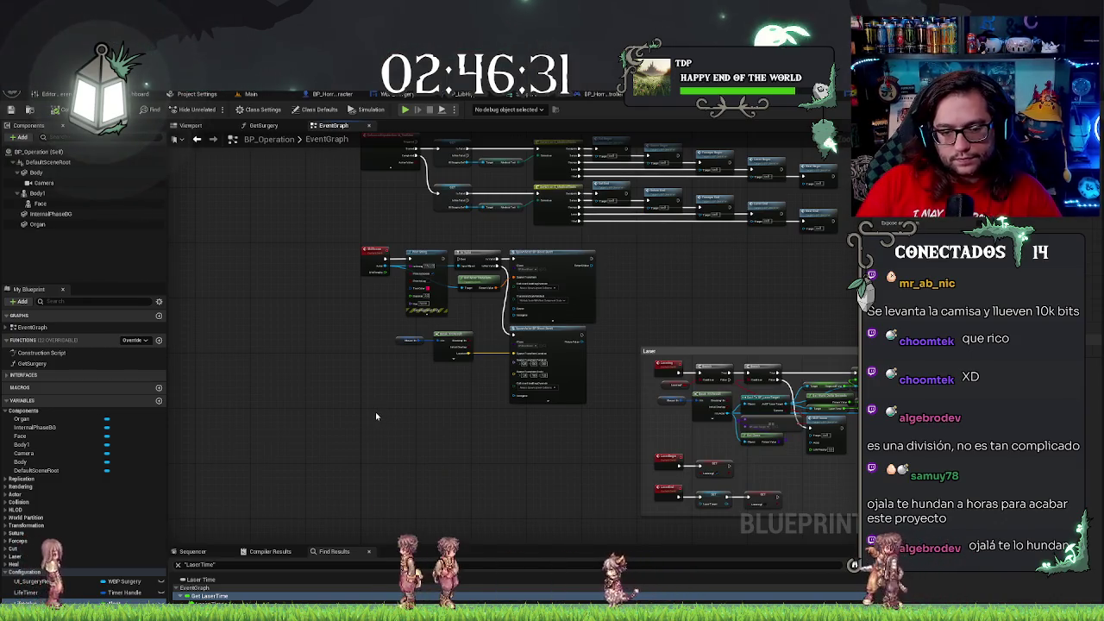
pyautogui.write('LaserBeep')
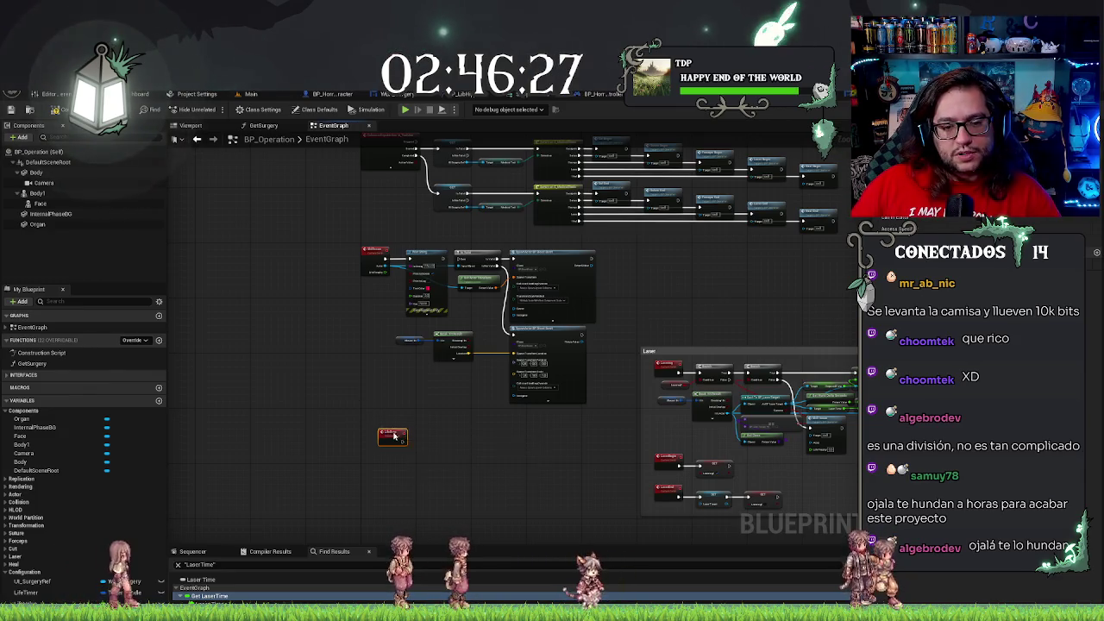
pyautogui.scroll(5, 379, 435)
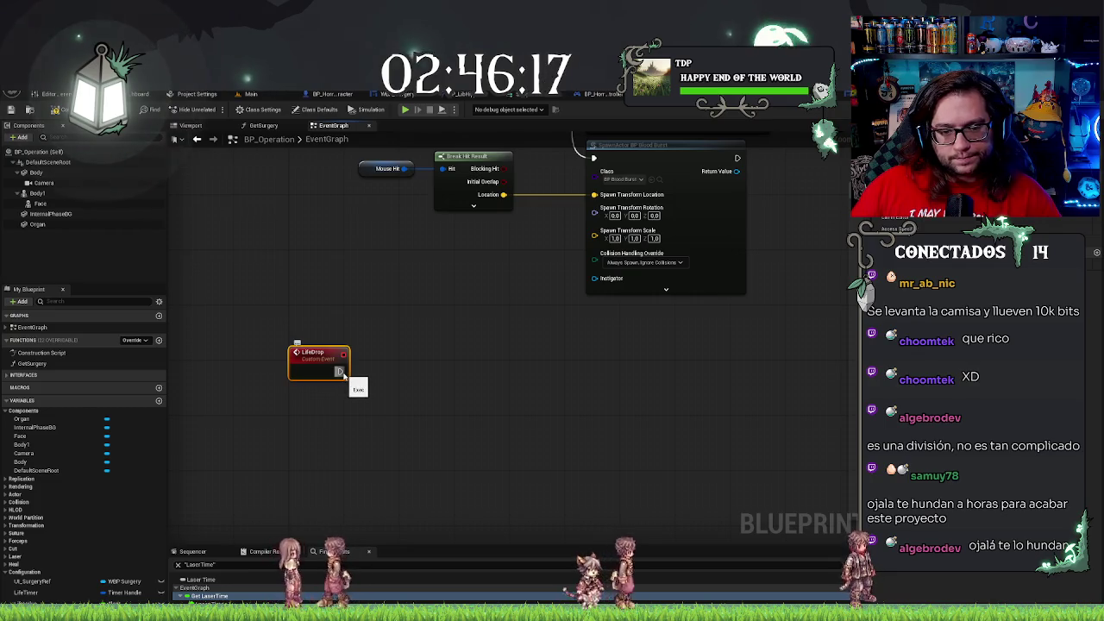
# Connect the LifeDrop event into a Branch and place an OnPhase2 getter beside it
pyautogui.moveTo(339, 371); pyautogui.dragTo(388, 375)
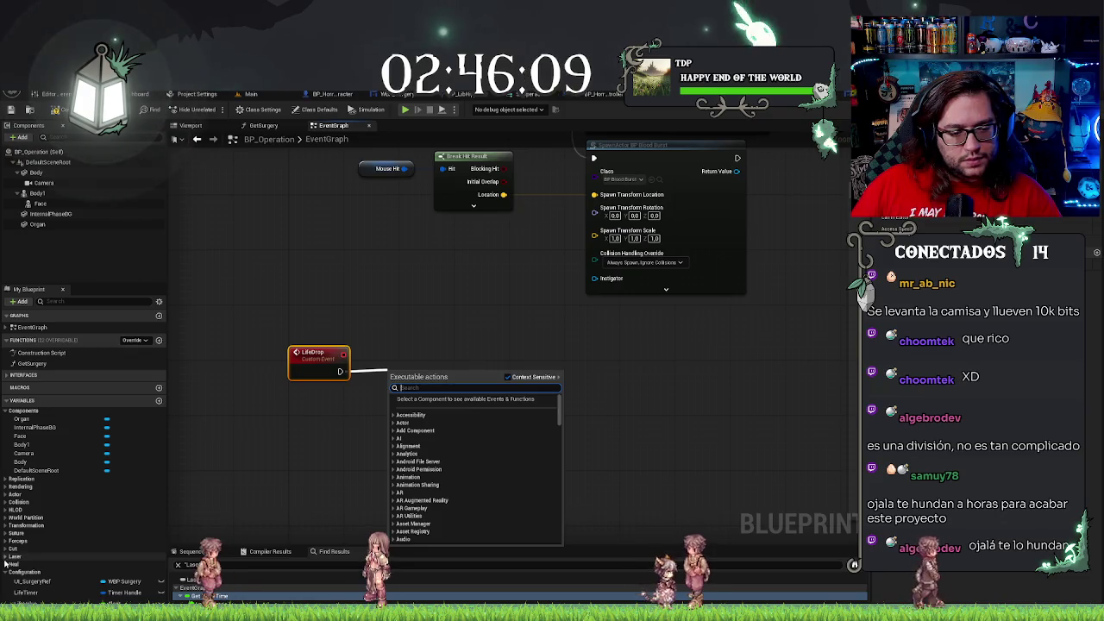
pyautogui.click(12, 557)
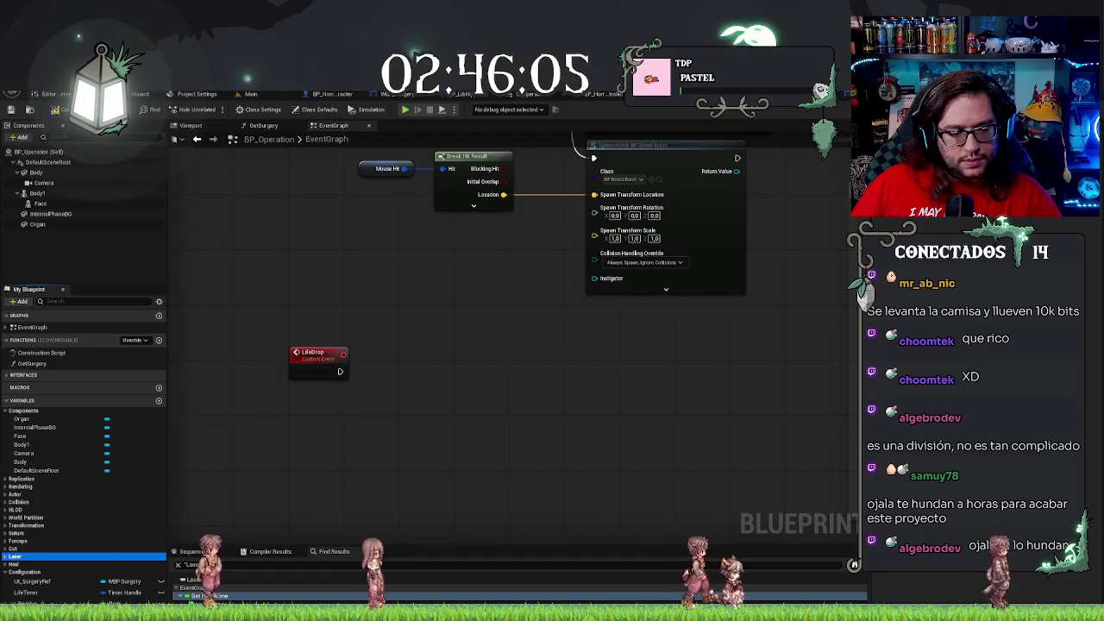
pyautogui.scroll(-2, 82, 449)
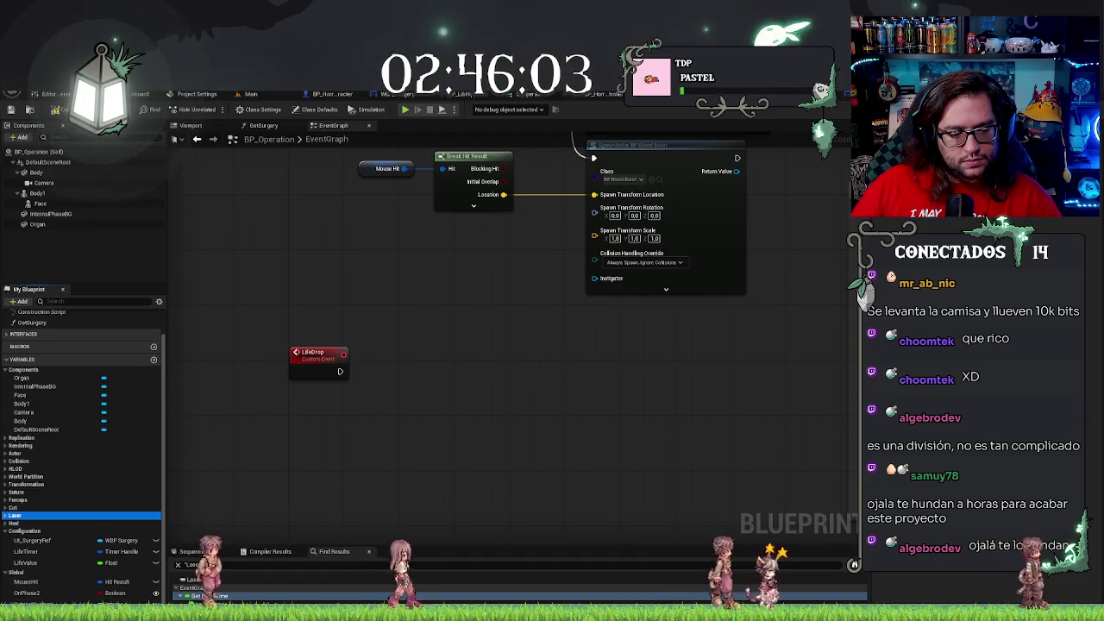
pyautogui.moveTo(26, 592)
pyautogui.mouseDown()
pyautogui.moveTo(316, 423)
pyautogui.moveTo(336, 424)
pyautogui.moveTo(298, 412)
pyautogui.moveTo(357, 419)
pyautogui.moveTo(373, 379)
pyautogui.moveTo(405, 363)
pyautogui.mouseUp()
pyautogui.moveTo(340, 371); pyautogui.dragTo(373, 371)
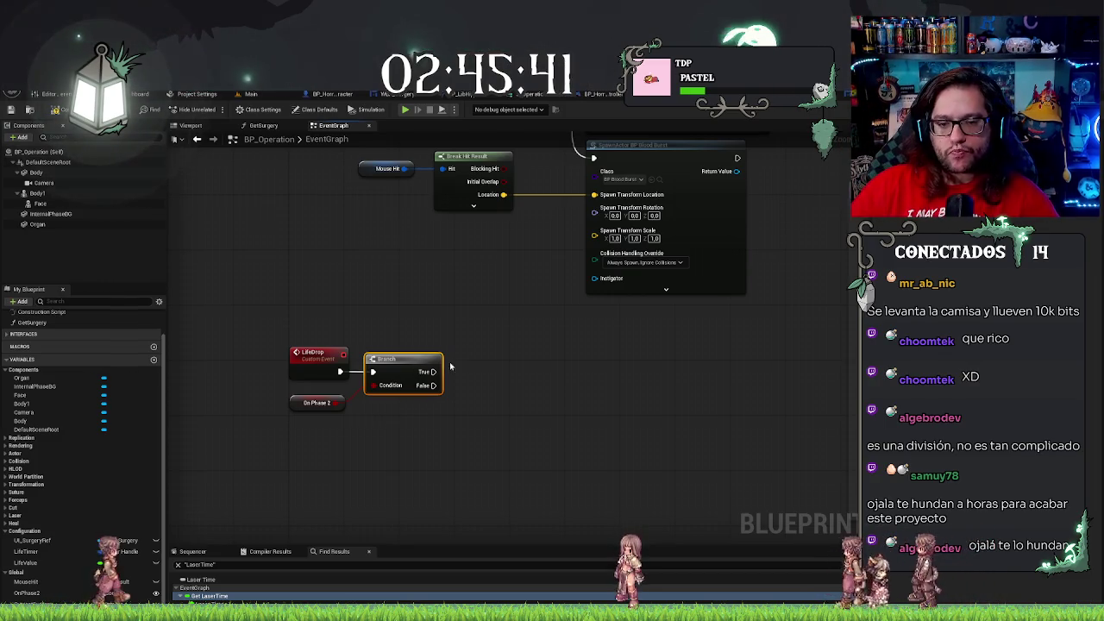
pyautogui.moveTo(489, 213); pyautogui.dragTo(487, 478)
pyautogui.scroll(-5, 546, 216)
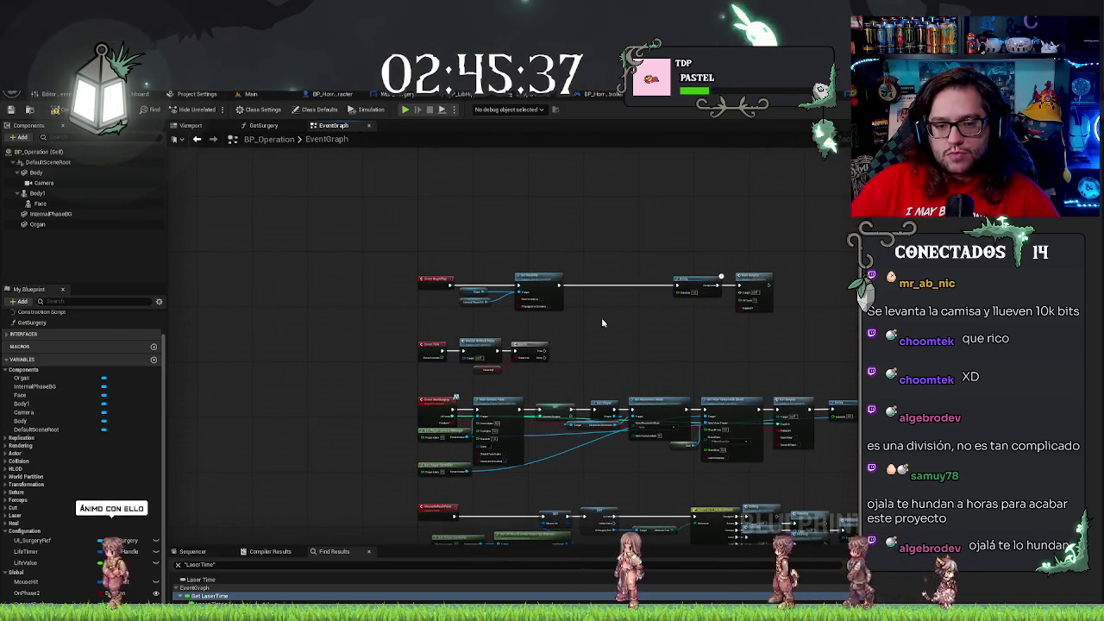
pyautogui.scroll(5, 605, 368)
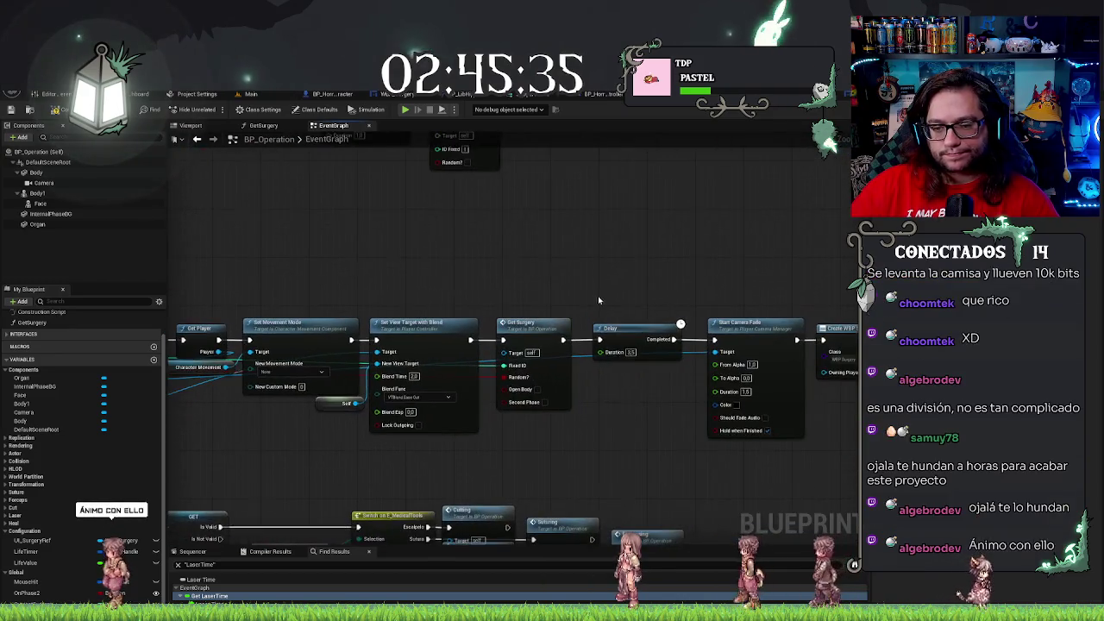
pyautogui.moveTo(583, 176)
pyautogui.mouseDown()
pyautogui.moveTo(321, 177)
pyautogui.moveTo(485, 193)
pyautogui.mouseUp()
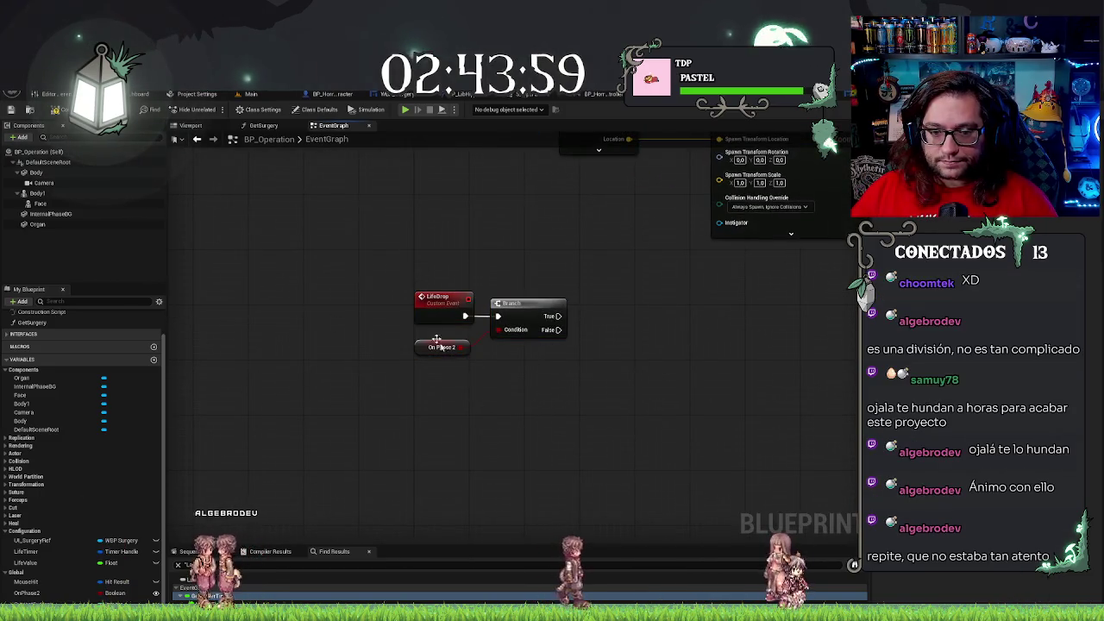
pyautogui.moveTo(636, 344); pyautogui.dragTo(487, 348)
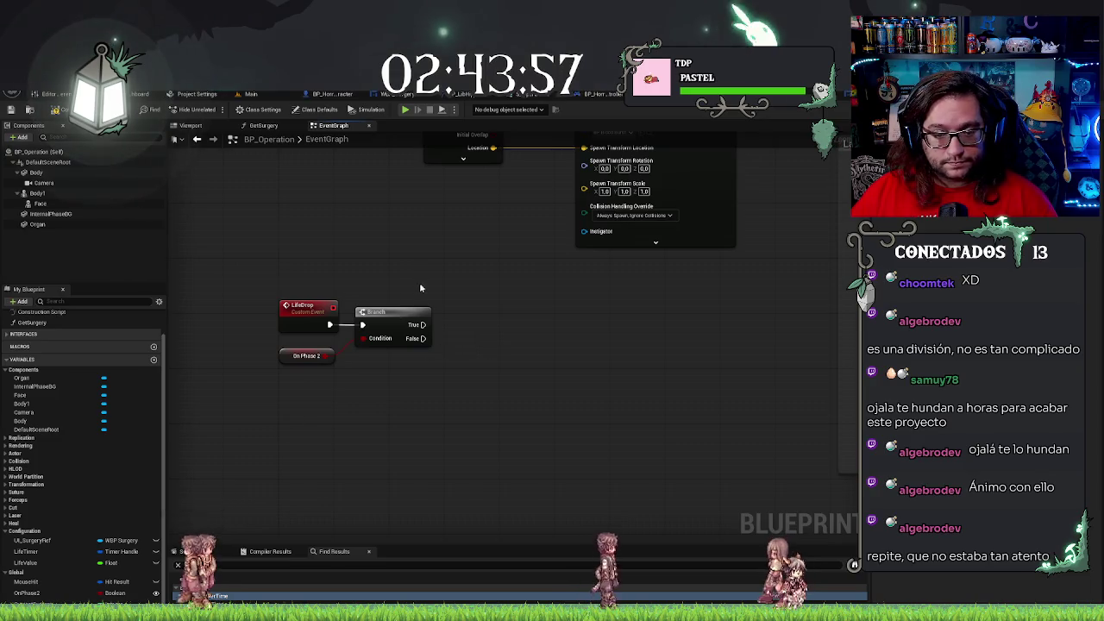
pyautogui.moveTo(422, 324)
pyautogui.mouseDown()
pyautogui.moveTo(487, 322)
pyautogui.moveTo(422, 324)
pyautogui.mouseUp()
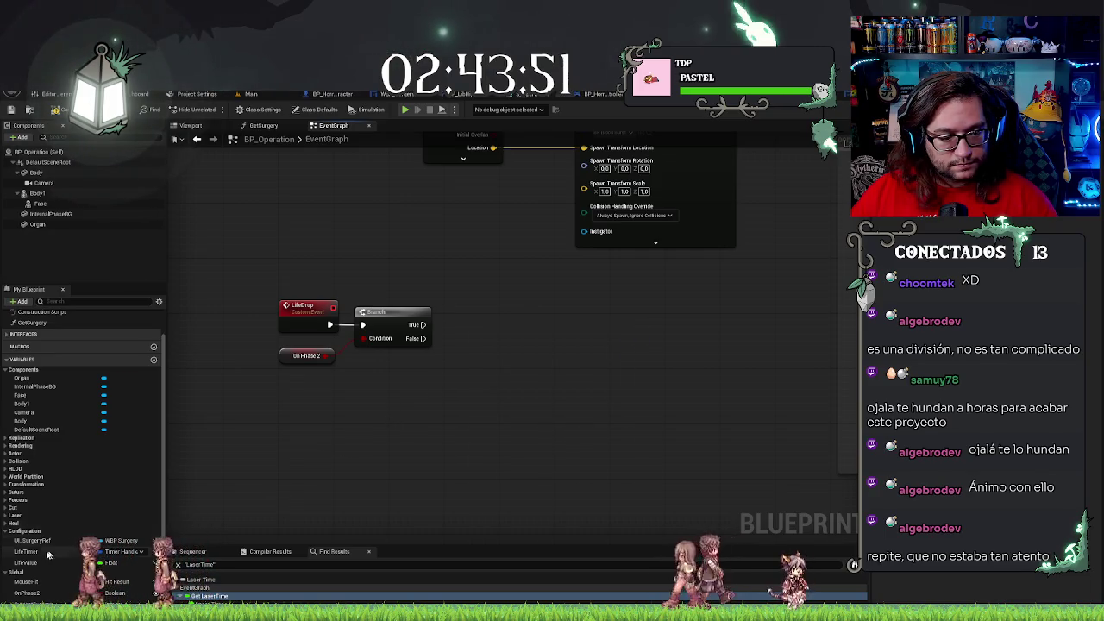
pyautogui.moveTo(38, 564)
pyautogui.mouseDown()
pyautogui.moveTo(349, 452)
pyautogui.moveTo(431, 413)
pyautogui.moveTo(417, 404)
pyautogui.mouseUp()
# Attach a + (addition) node to the Life Value getter and move both up-right
pyautogui.write('+')
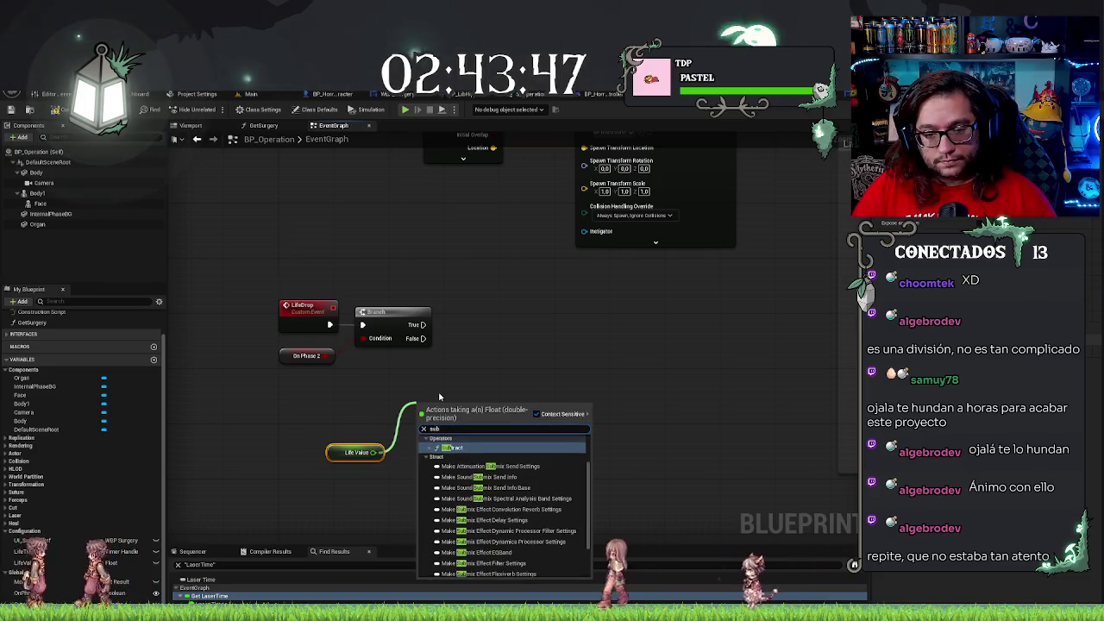
pyautogui.press('Return')
pyautogui.press('q')
pyautogui.moveTo(447, 410)
pyautogui.mouseDown()
pyautogui.moveTo(666, 367)
pyautogui.moveTo(578, 325)
pyautogui.moveTo(591, 325)
pyautogui.mouseUp()
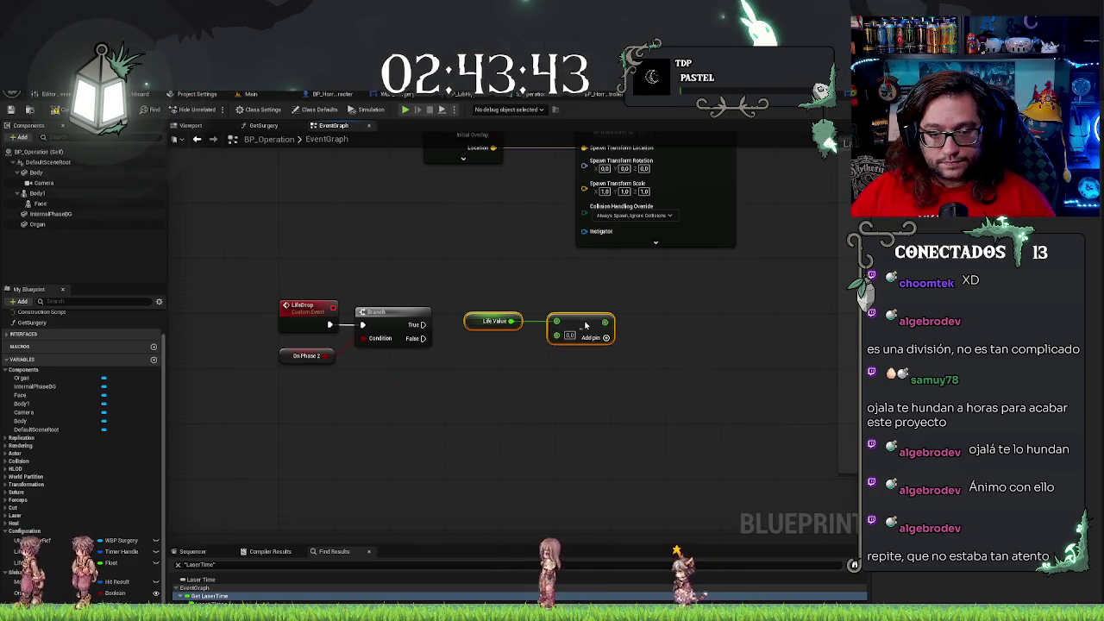
# Add a Select node indexed by On Phase 2 and feed its result into the + node's second input
pyautogui.moveTo(332, 355); pyautogui.dragTo(365, 369)
pyautogui.write('select')
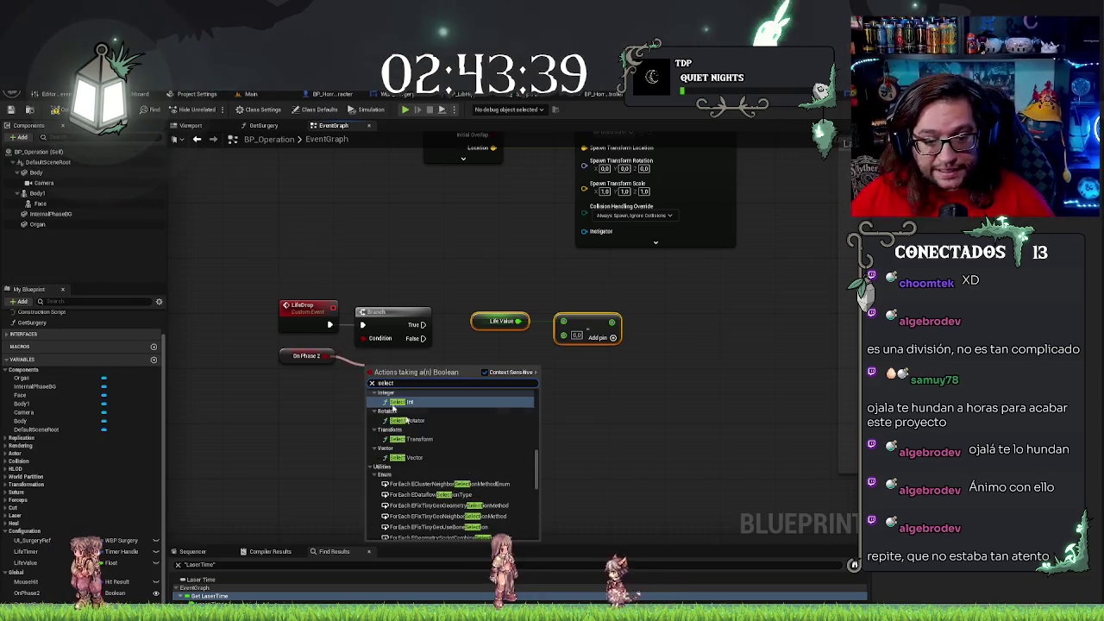
pyautogui.scroll(-10, 416, 480)
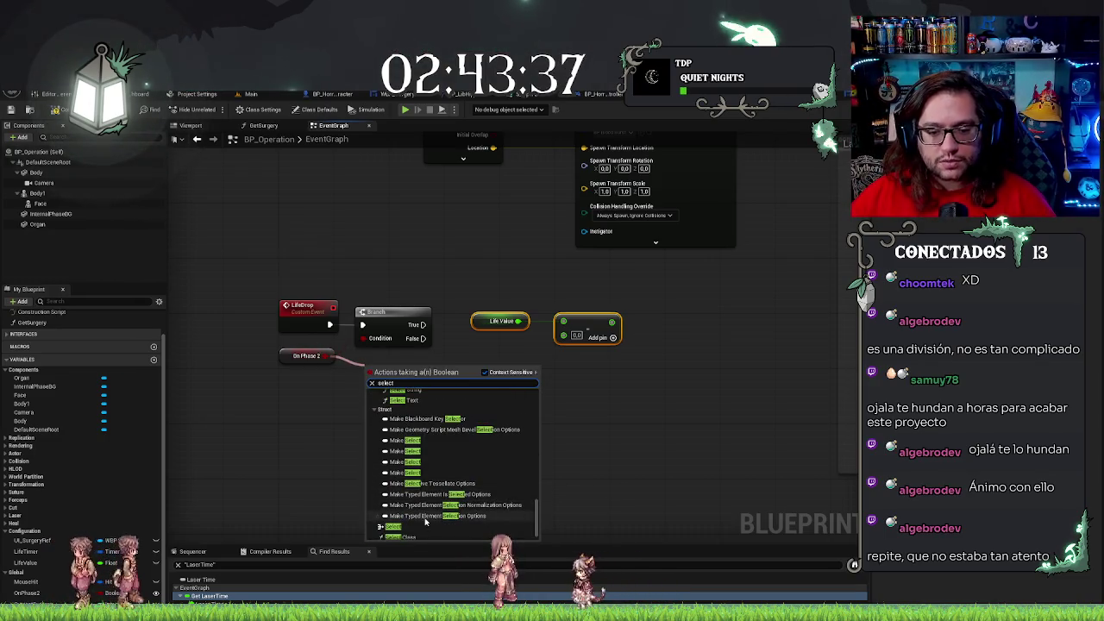
pyautogui.click(406, 512)
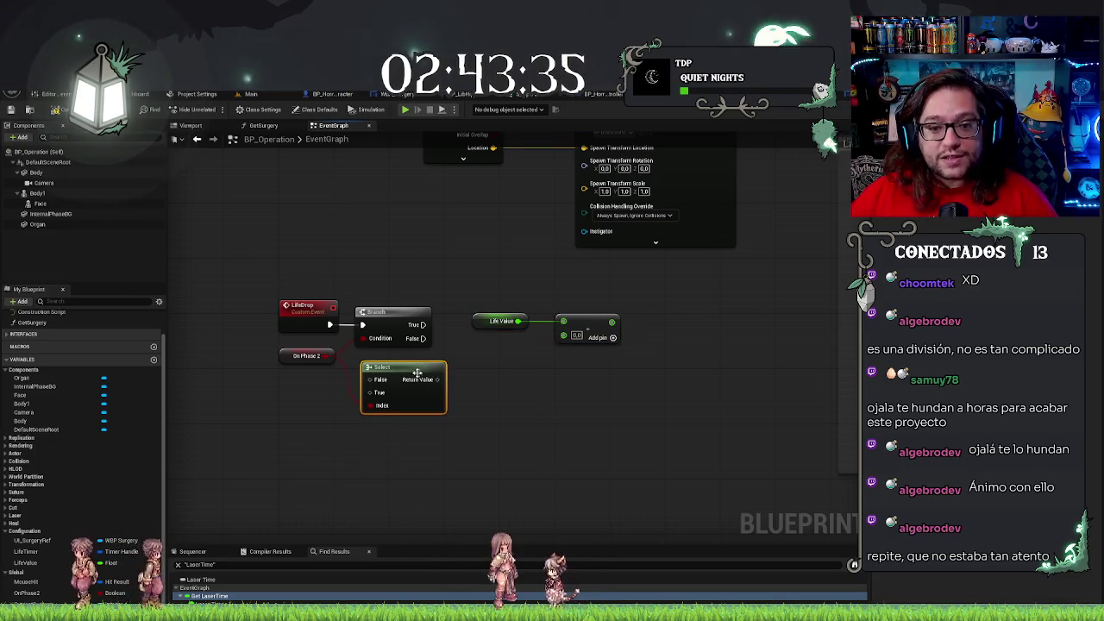
pyautogui.moveTo(417, 372); pyautogui.dragTo(458, 386)
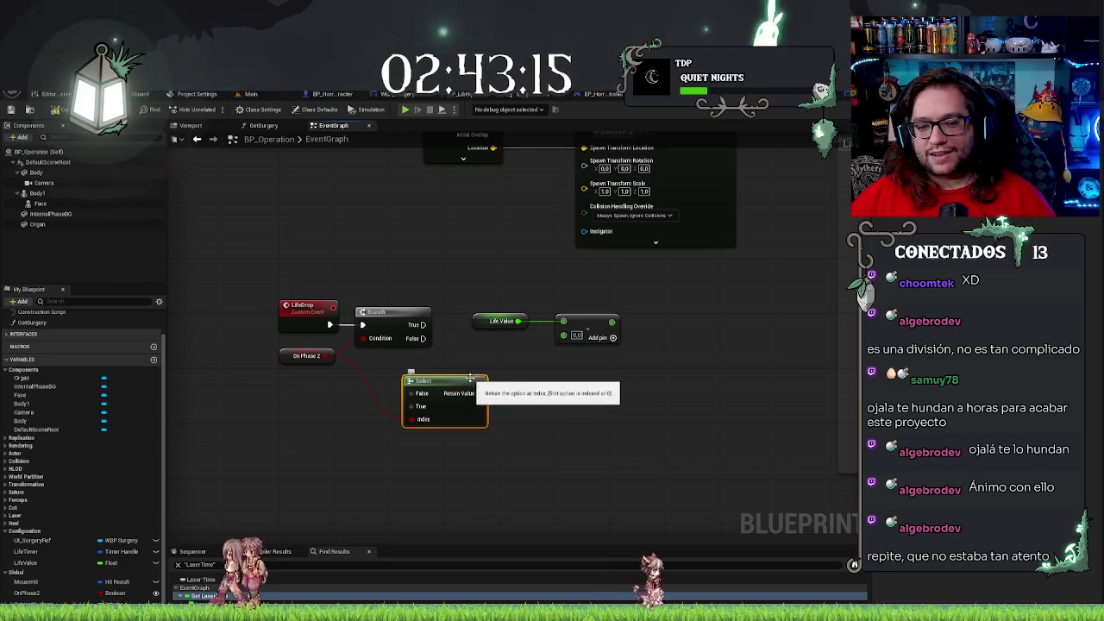
pyautogui.moveTo(466, 380); pyautogui.dragTo(499, 376)
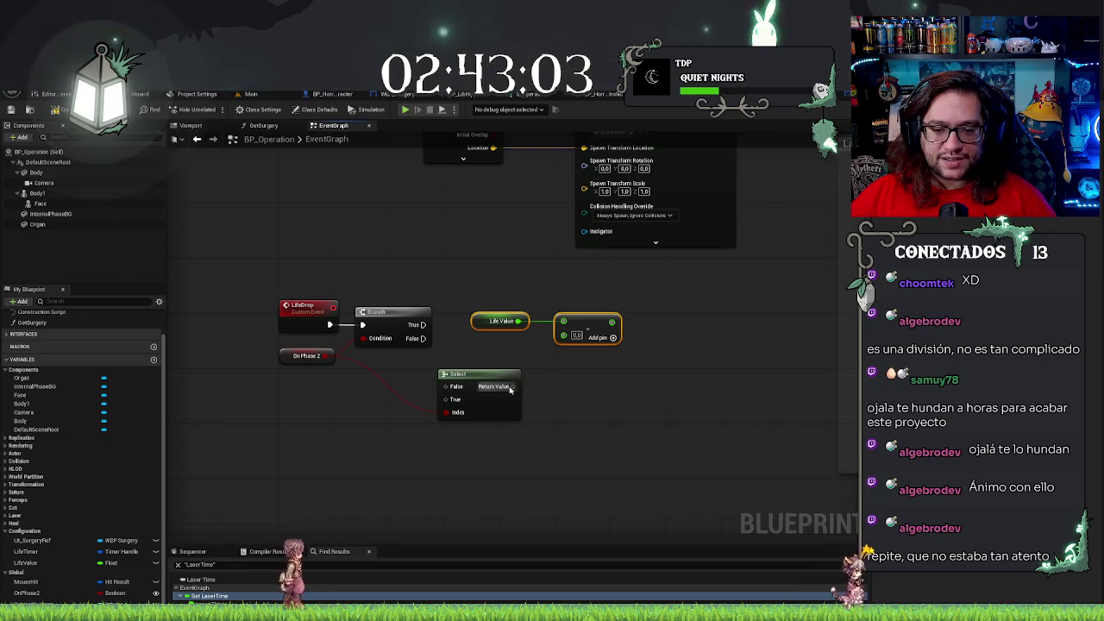
pyautogui.moveTo(563, 339); pyautogui.dragTo(563, 335)
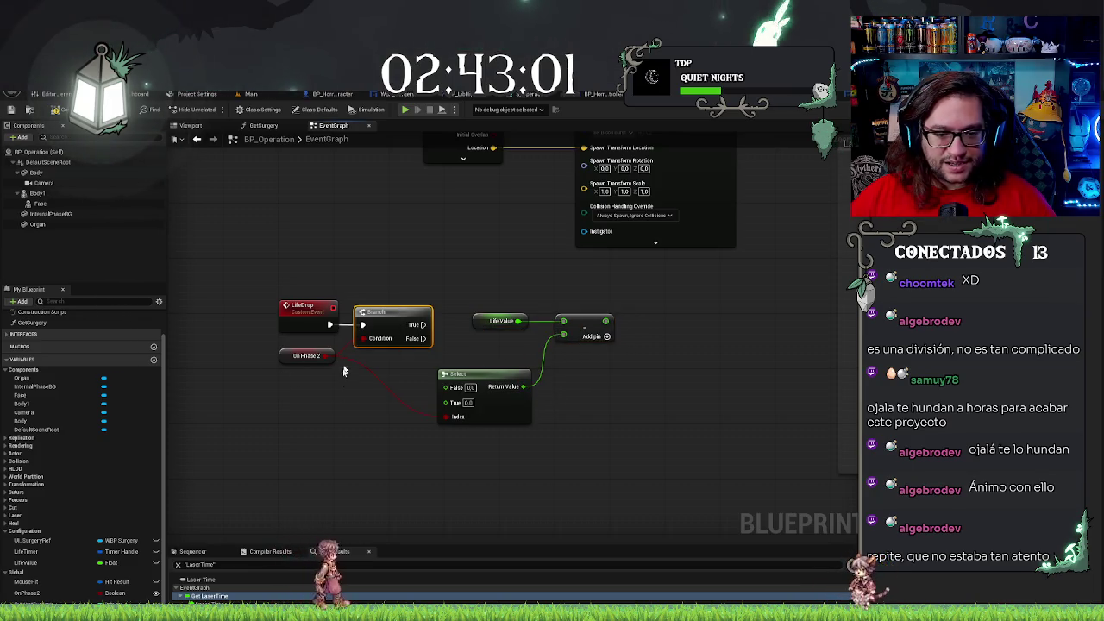
# Delete the Branch node and wire new phase getters, including N Phase 1, into the Select node
pyautogui.press('Delete')
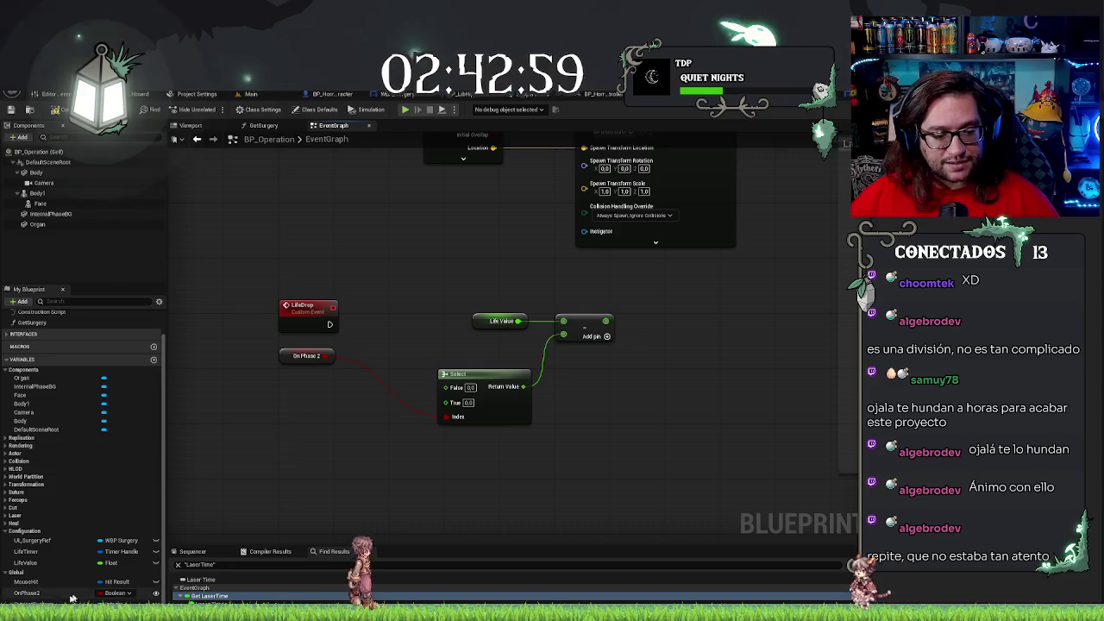
pyautogui.moveTo(25, 592)
pyautogui.mouseDown()
pyautogui.moveTo(247, 525)
pyautogui.moveTo(355, 420)
pyautogui.moveTo(446, 415)
pyautogui.mouseUp()
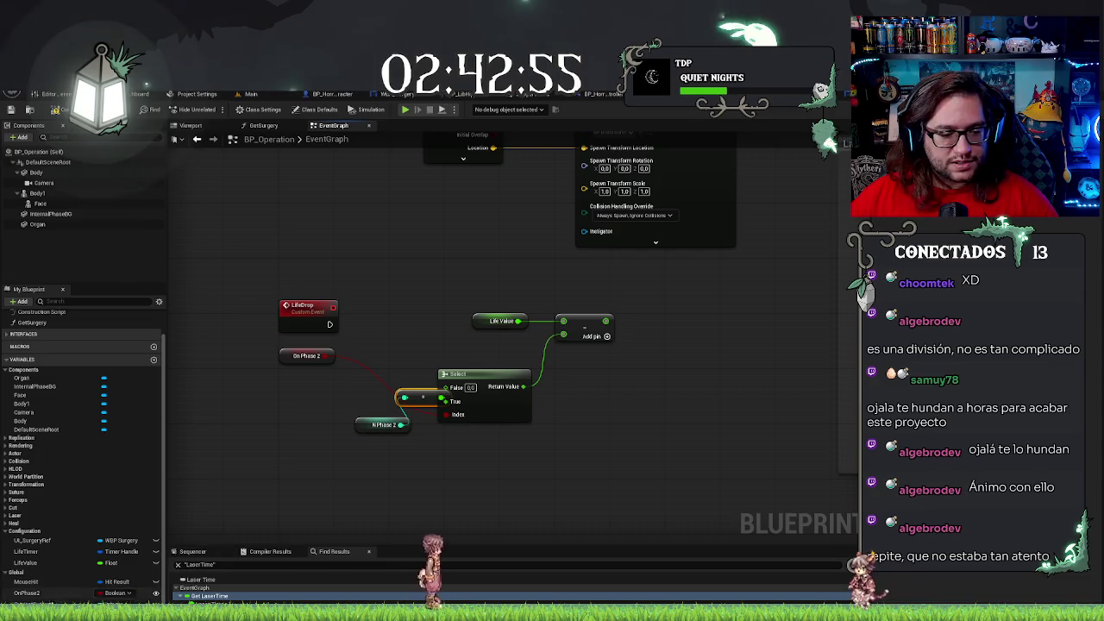
pyautogui.moveTo(28, 602)
pyautogui.mouseDown()
pyautogui.moveTo(398, 349)
pyautogui.moveTo(436, 393)
pyautogui.moveTo(449, 388)
pyautogui.mouseUp()
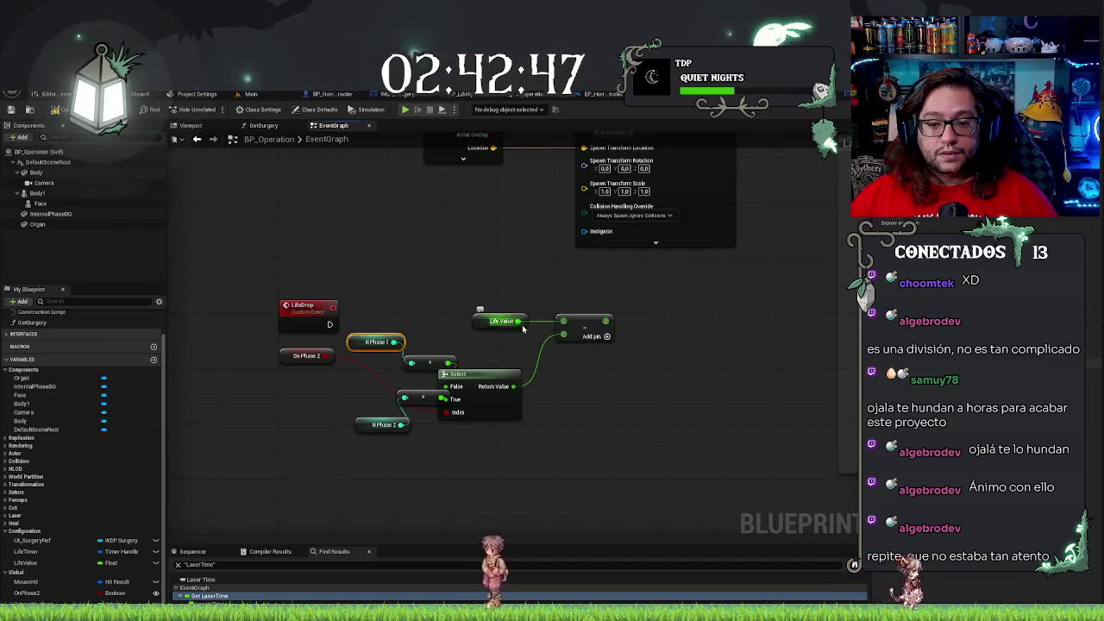
pyautogui.moveTo(358, 292); pyautogui.dragTo(647, 455)
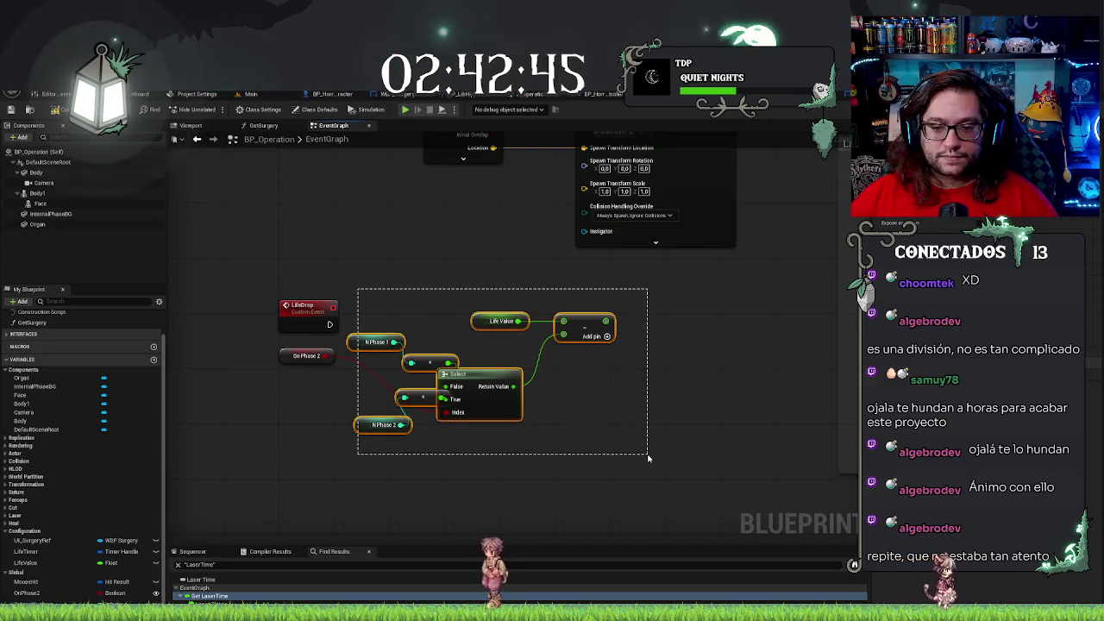
pyautogui.moveTo(329, 325)
pyautogui.mouseDown()
pyautogui.moveTo(526, 300)
pyautogui.moveTo(564, 324)
pyautogui.moveTo(630, 441)
pyautogui.moveTo(586, 412)
pyautogui.mouseUp()
pyautogui.click(471, 485)
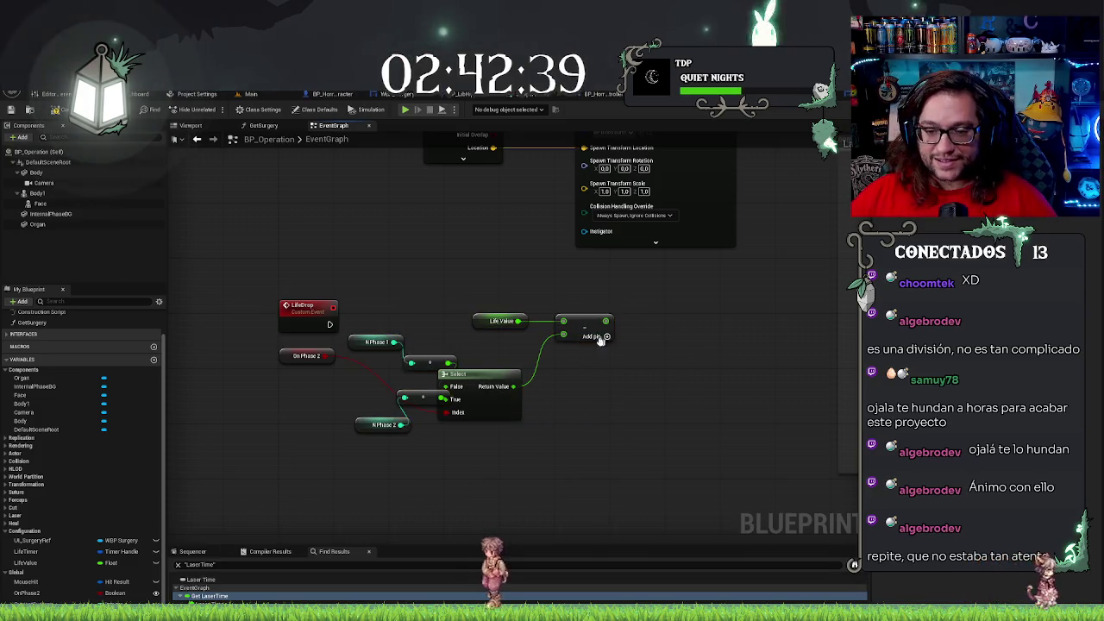
# Store the + result in a SET Life Value node and pass it to Life Update on UI Surgery Ref
pyautogui.moveTo(49, 541)
pyautogui.mouseDown()
pyautogui.moveTo(707, 441)
pyautogui.moveTo(588, 424)
pyautogui.moveTo(638, 391)
pyautogui.mouseUp()
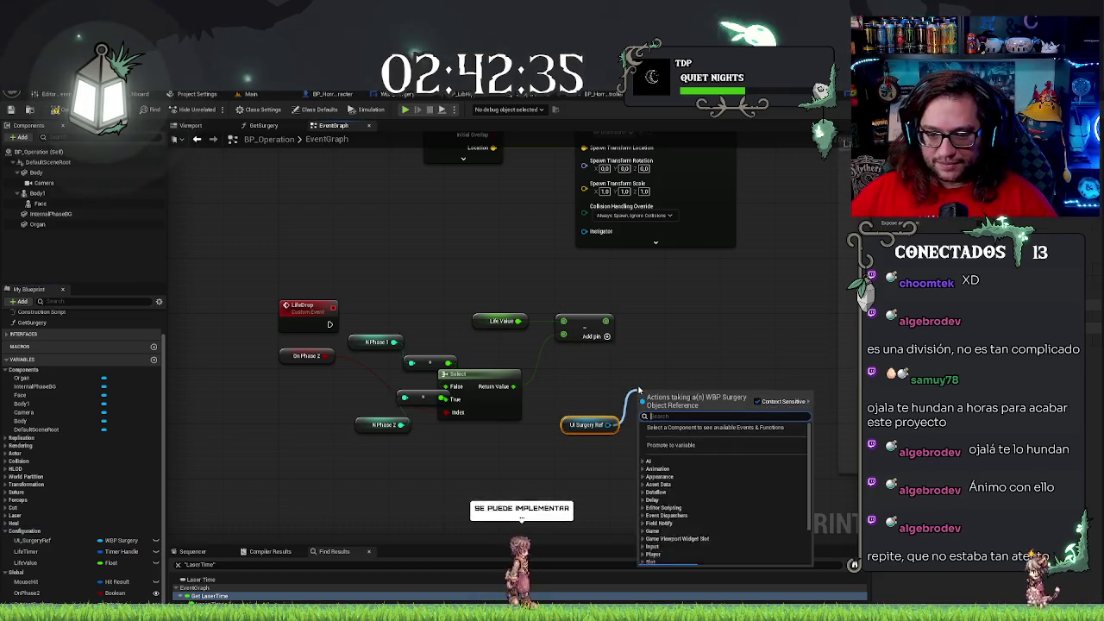
pyautogui.write('life')
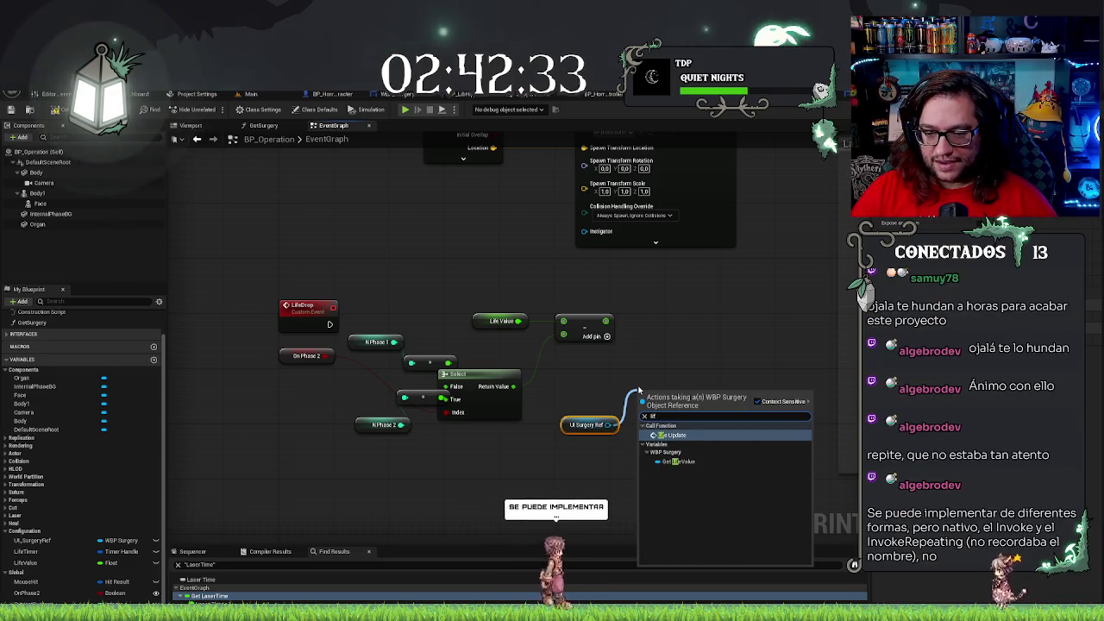
pyautogui.click(649, 447)
pyautogui.moveTo(639, 442); pyautogui.dragTo(607, 320)
pyautogui.click(587, 425)
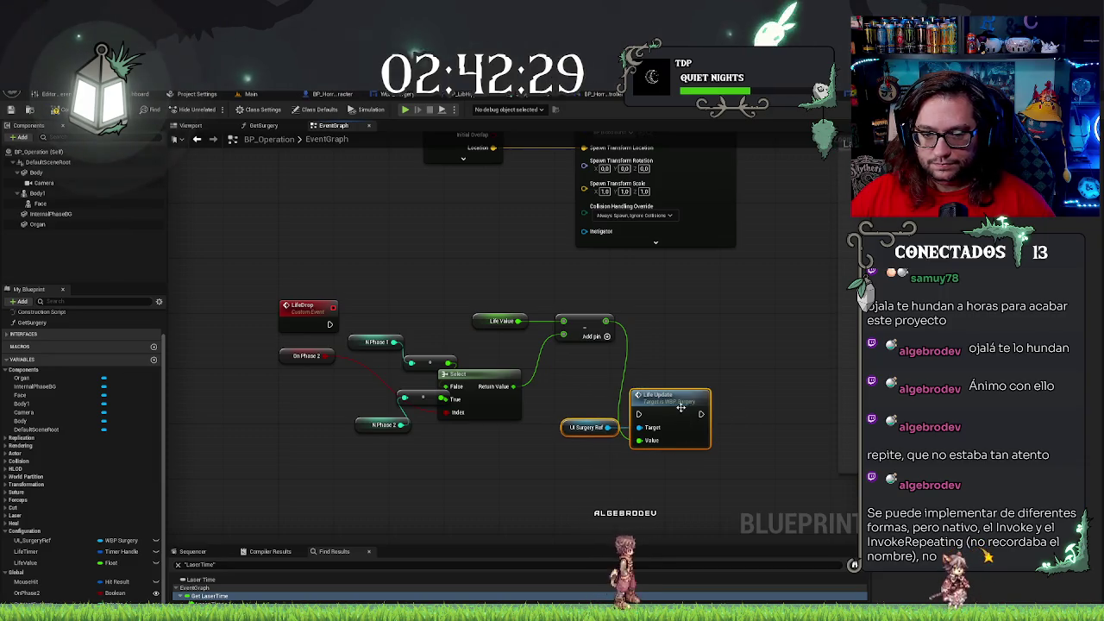
pyautogui.moveTo(606, 321); pyautogui.dragTo(633, 319)
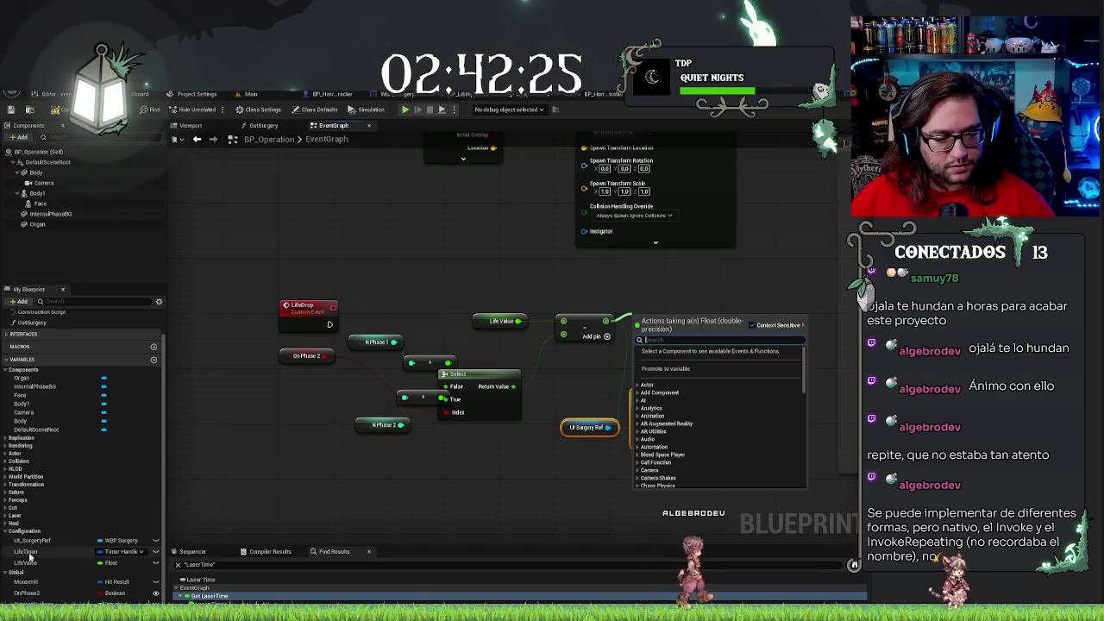
pyautogui.moveTo(26, 562)
pyautogui.mouseDown()
pyautogui.moveTo(666, 320)
pyautogui.moveTo(619, 330)
pyautogui.moveTo(606, 320)
pyautogui.mouseUp()
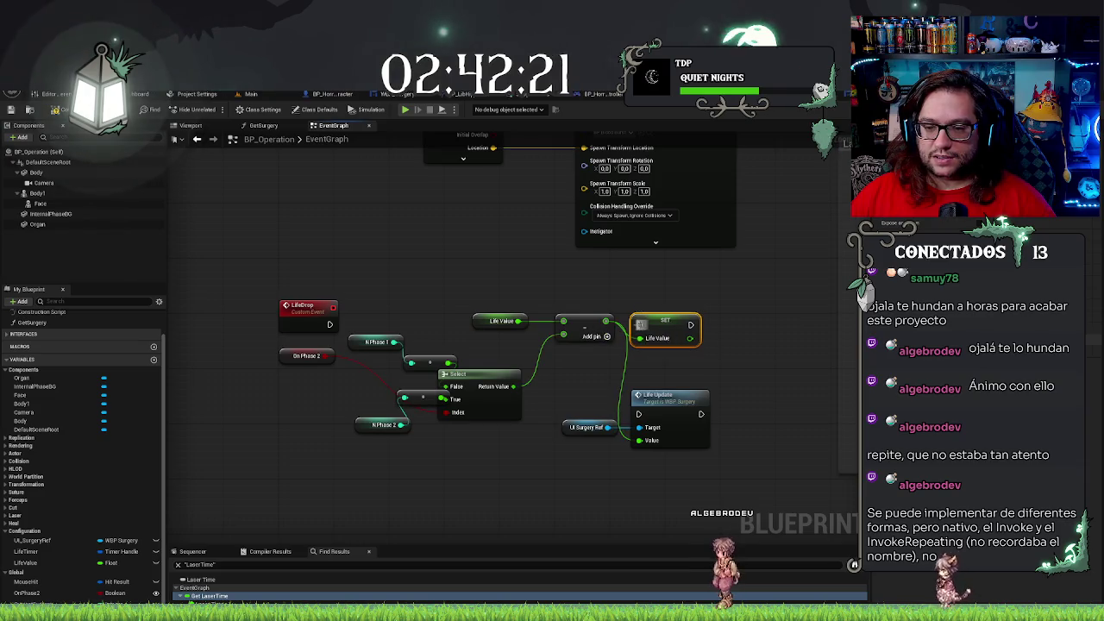
pyautogui.moveTo(690, 338)
pyautogui.mouseDown()
pyautogui.moveTo(645, 414)
pyautogui.moveTo(643, 440)
pyautogui.moveTo(370, 308)
pyautogui.moveTo(329, 325)
pyautogui.mouseUp()
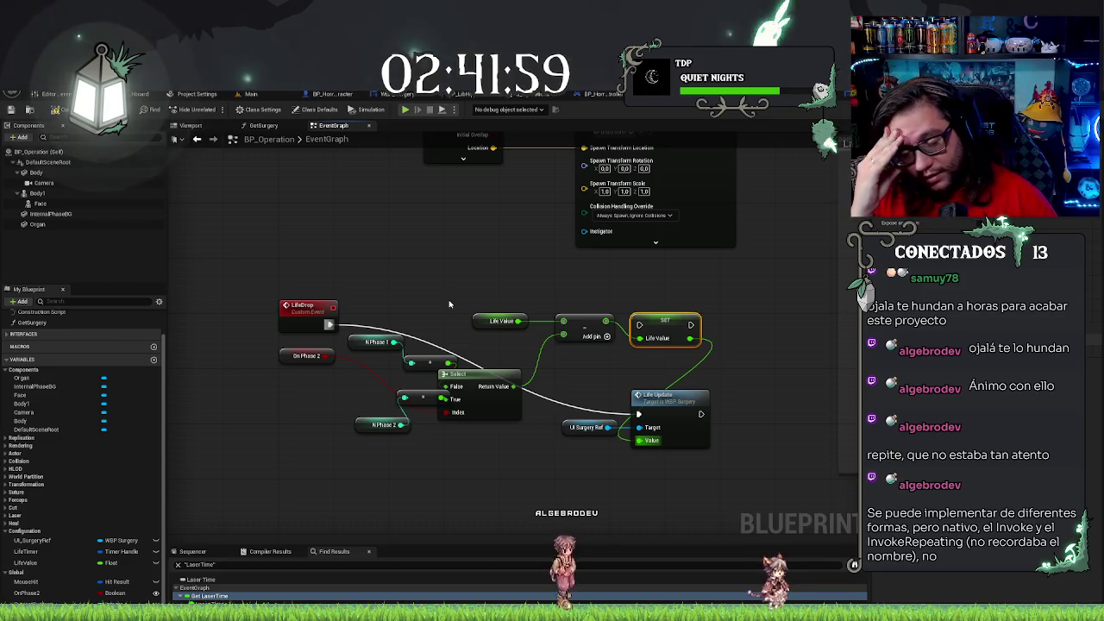
# Locate the Set Timer by Function Name node calling LifeDrop every 3.0 seconds and clear stray wires
pyautogui.scroll(-5, 430, 254)
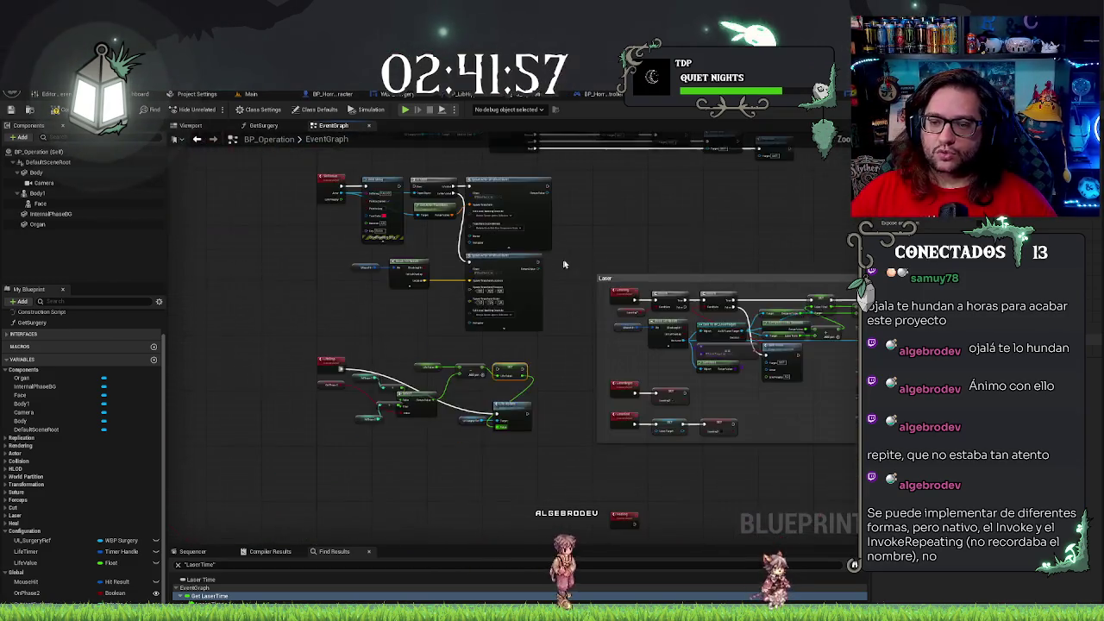
pyautogui.scroll(5, 598, 260)
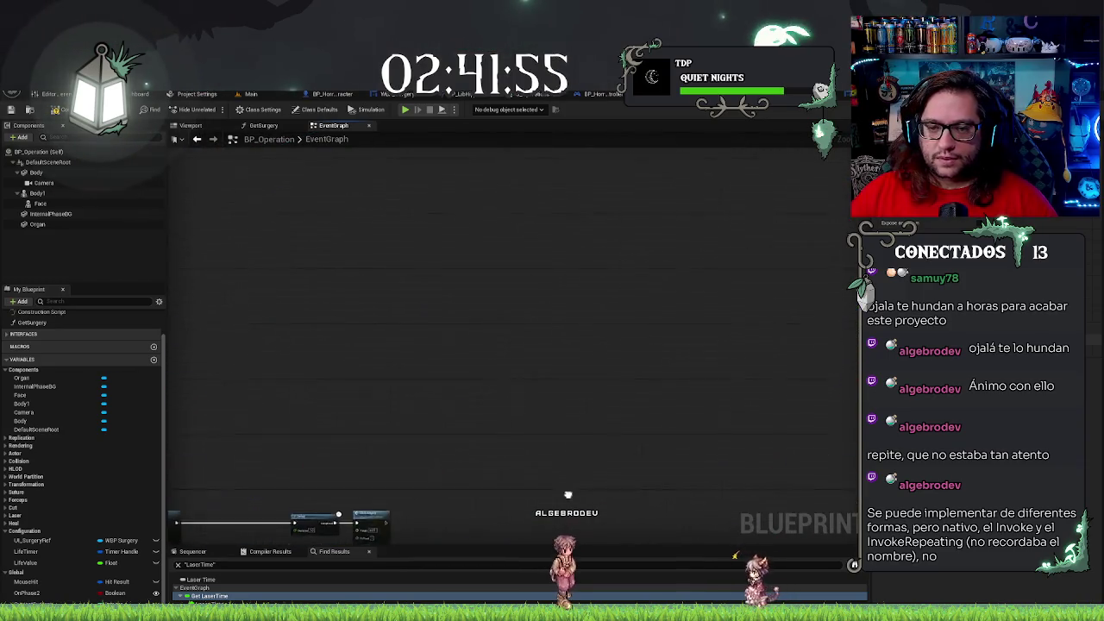
pyautogui.scroll(5, 488, 259)
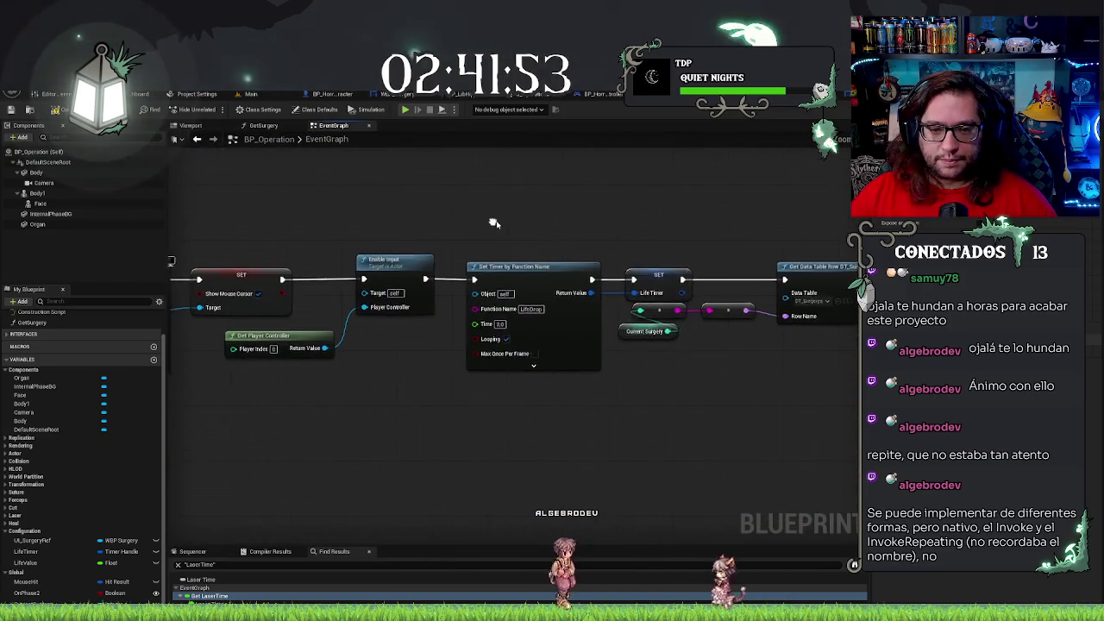
pyautogui.click(485, 324)
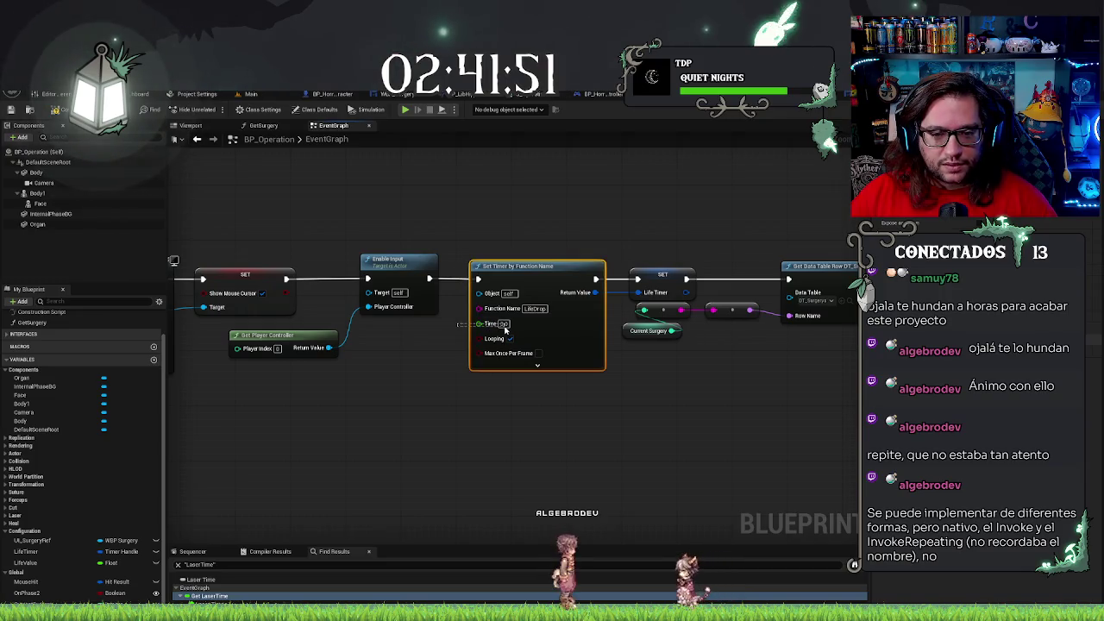
pyautogui.click(438, 332)
pyautogui.moveTo(445, 323); pyautogui.dragTo(515, 331)
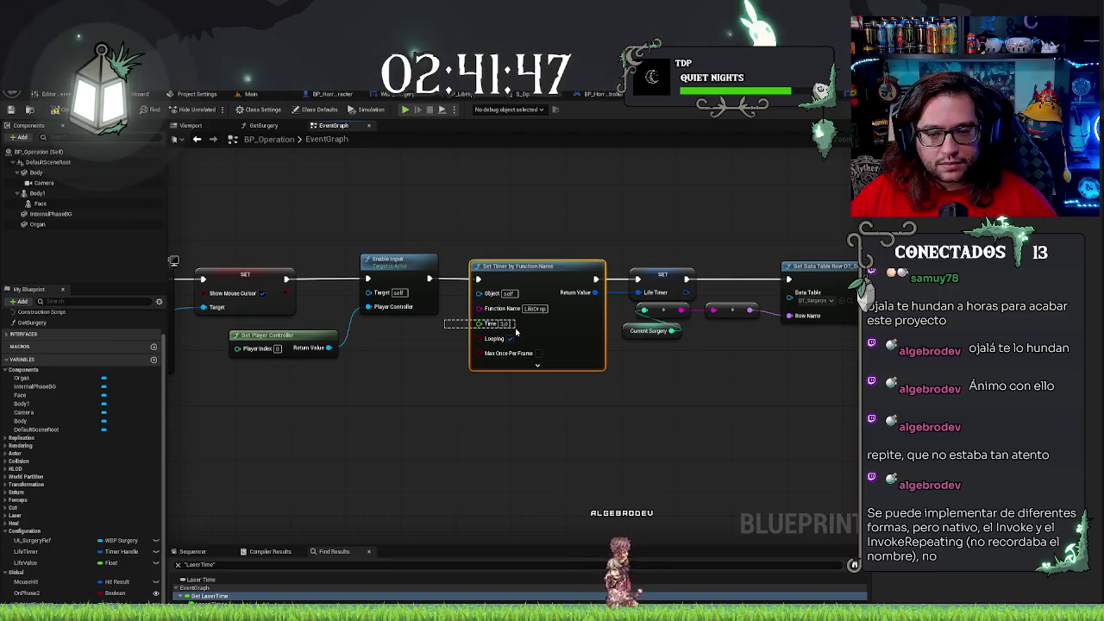
pyautogui.click(435, 386)
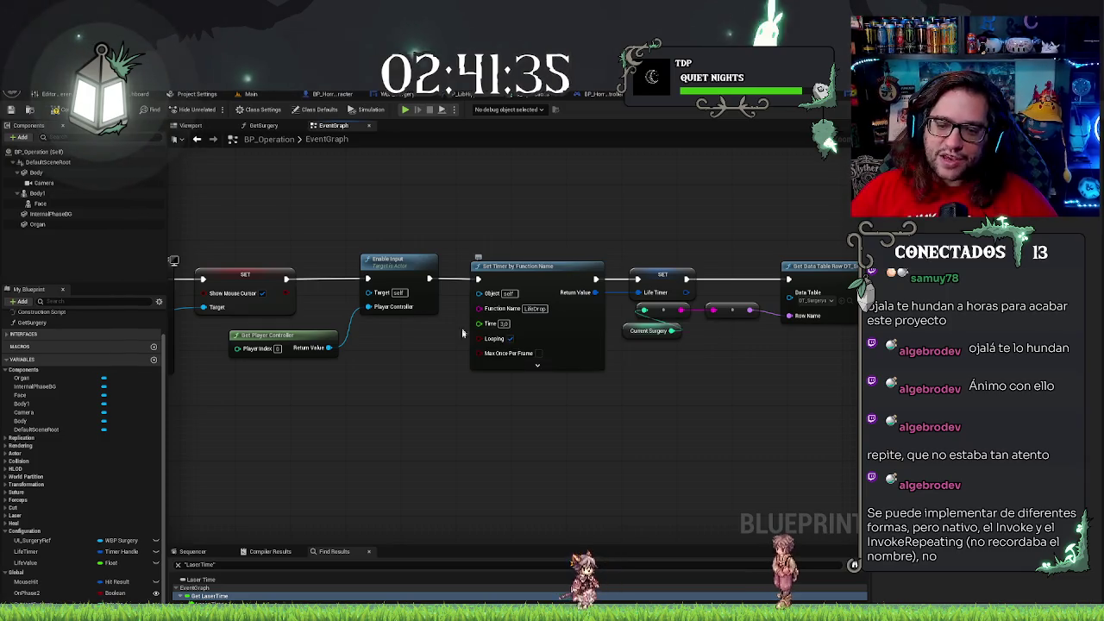
pyautogui.click(491, 322)
pyautogui.click(418, 366)
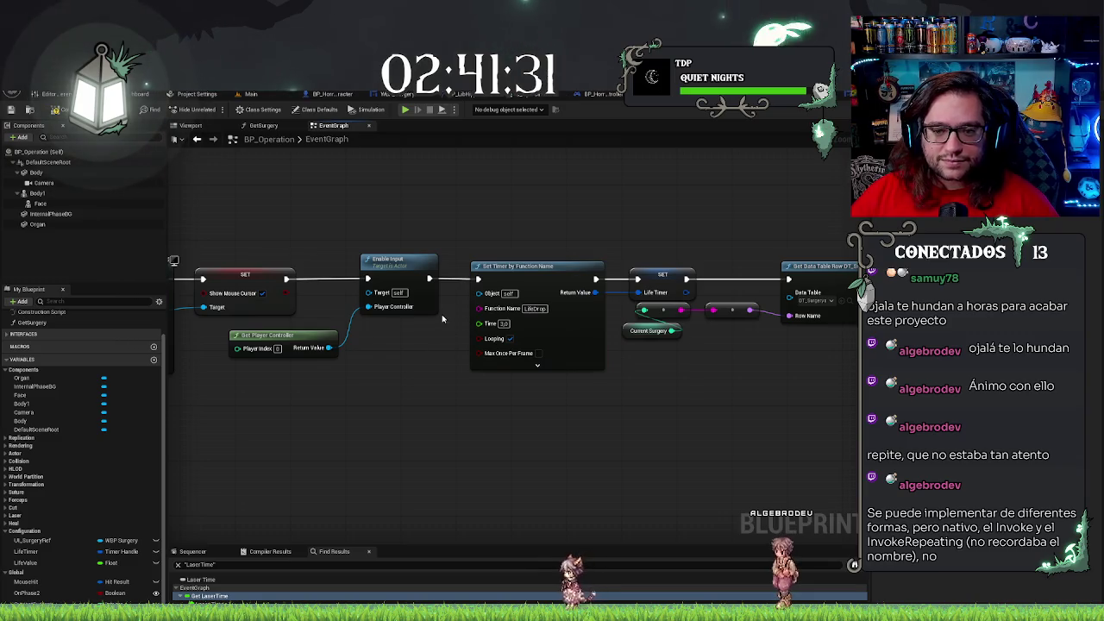
pyautogui.click(409, 375)
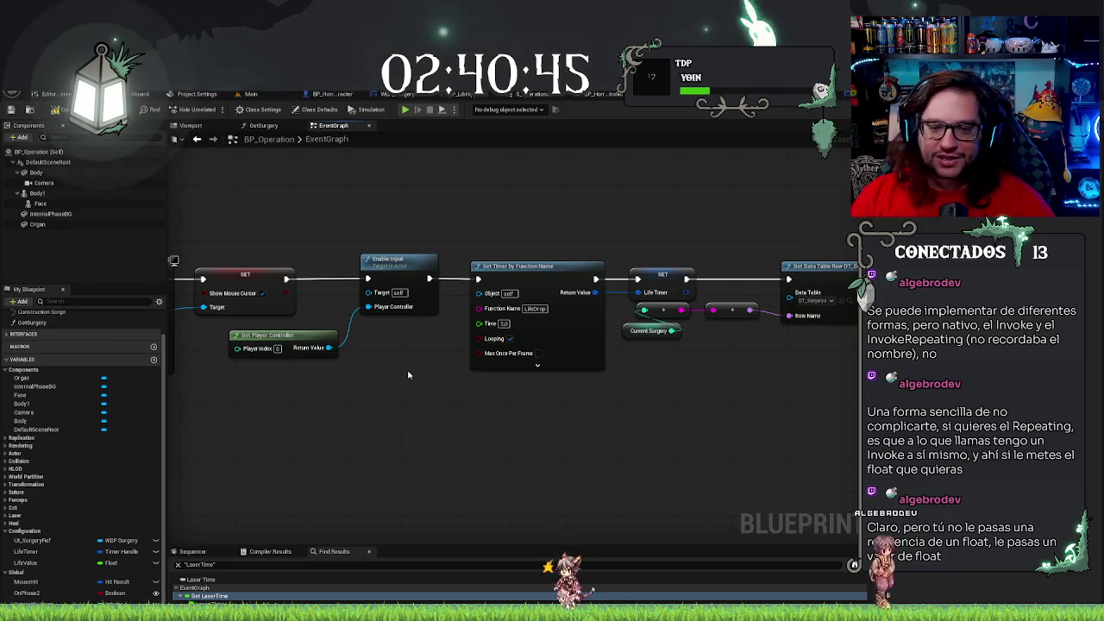
pyautogui.moveTo(426, 360); pyautogui.dragTo(457, 375)
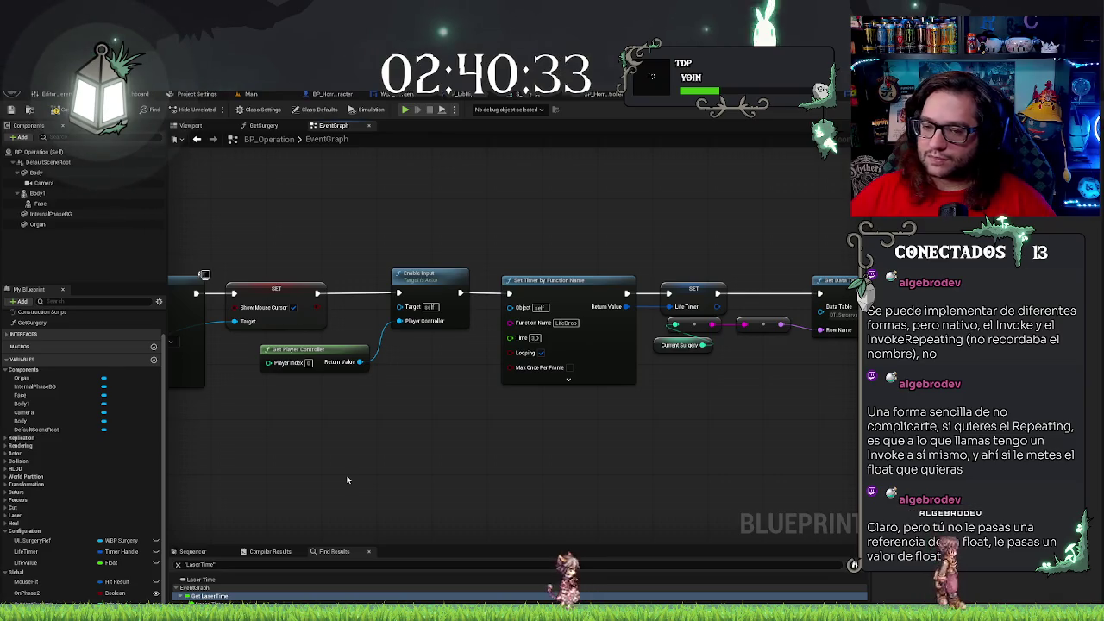
pyautogui.click(559, 317)
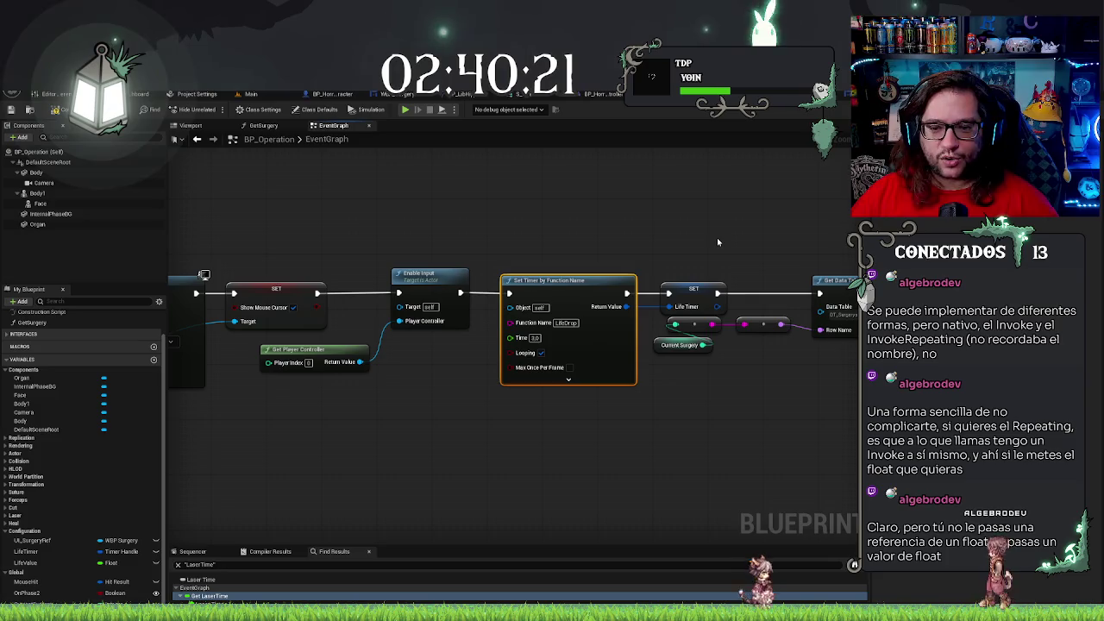
pyautogui.click(586, 409)
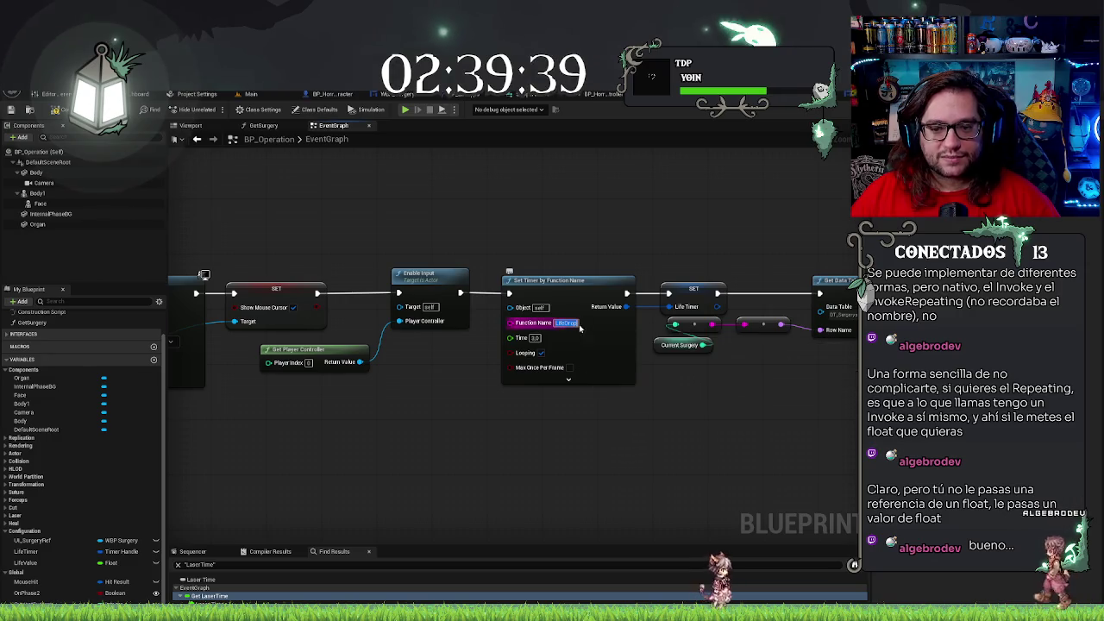
# Commit LifeDrop as the function name of the looping 3.0-second timer
pyautogui.click(547, 443)
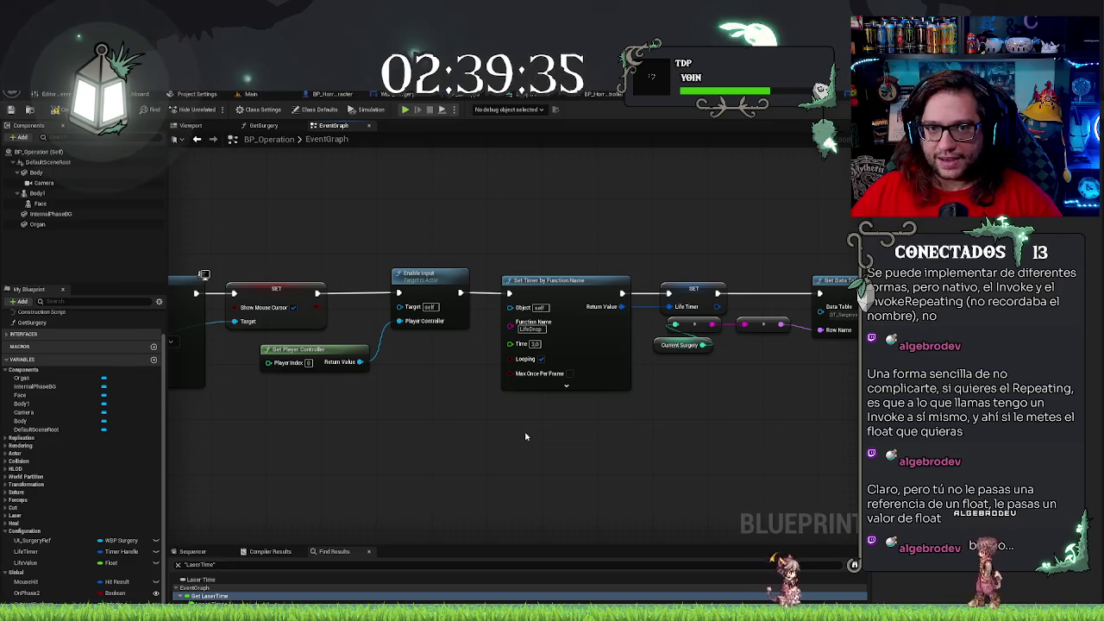
pyautogui.moveTo(582, 235); pyautogui.dragTo(578, 319)
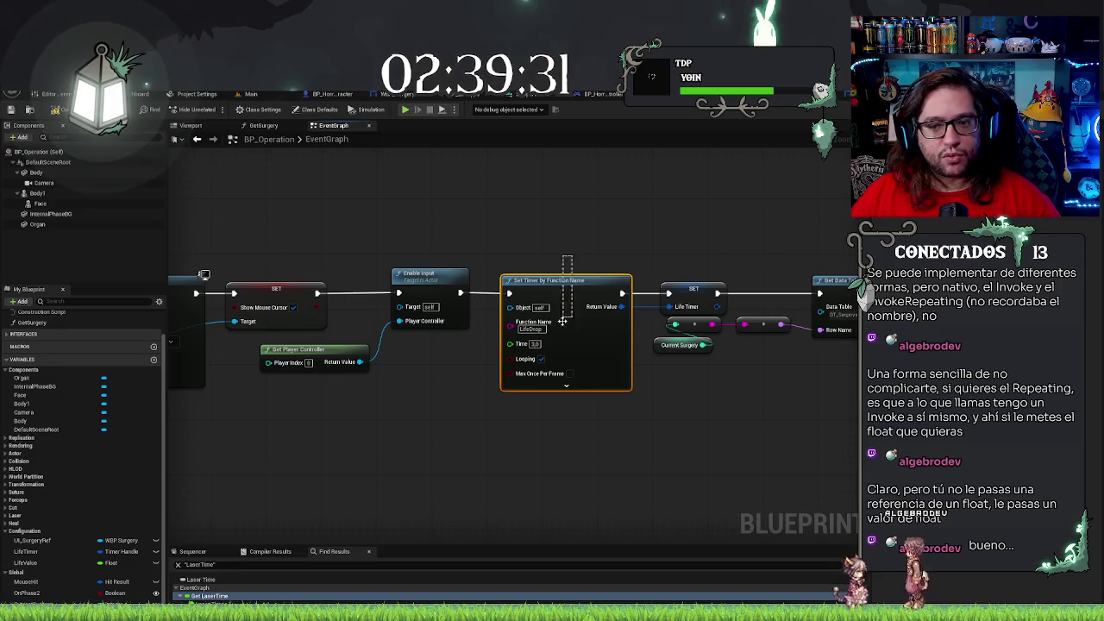
pyautogui.click(535, 471)
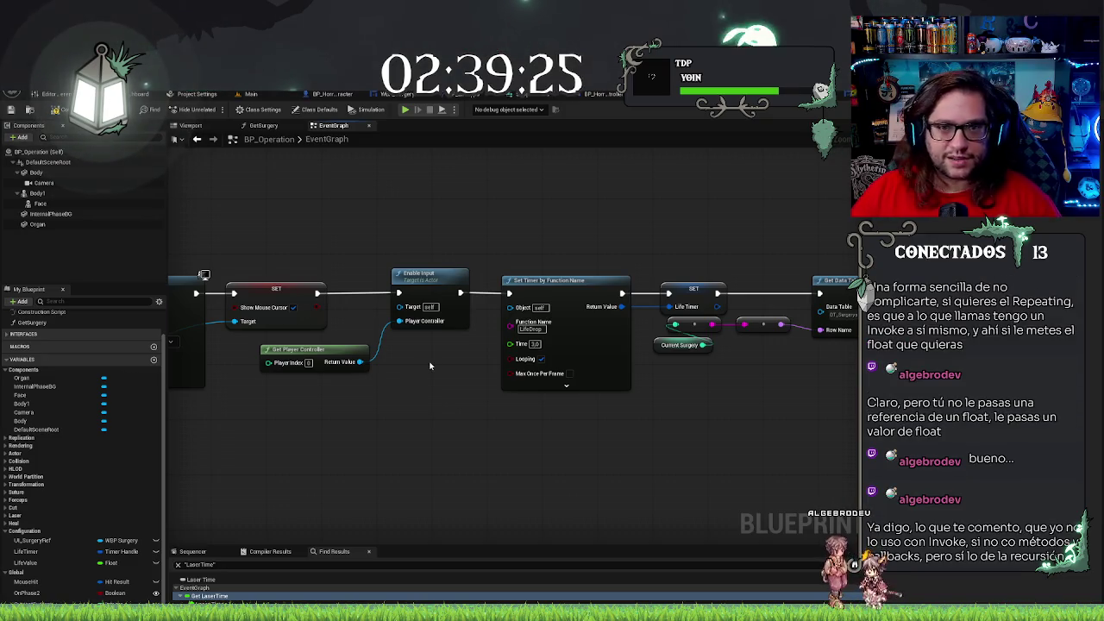
pyautogui.moveTo(578, 433); pyautogui.dragTo(616, 406)
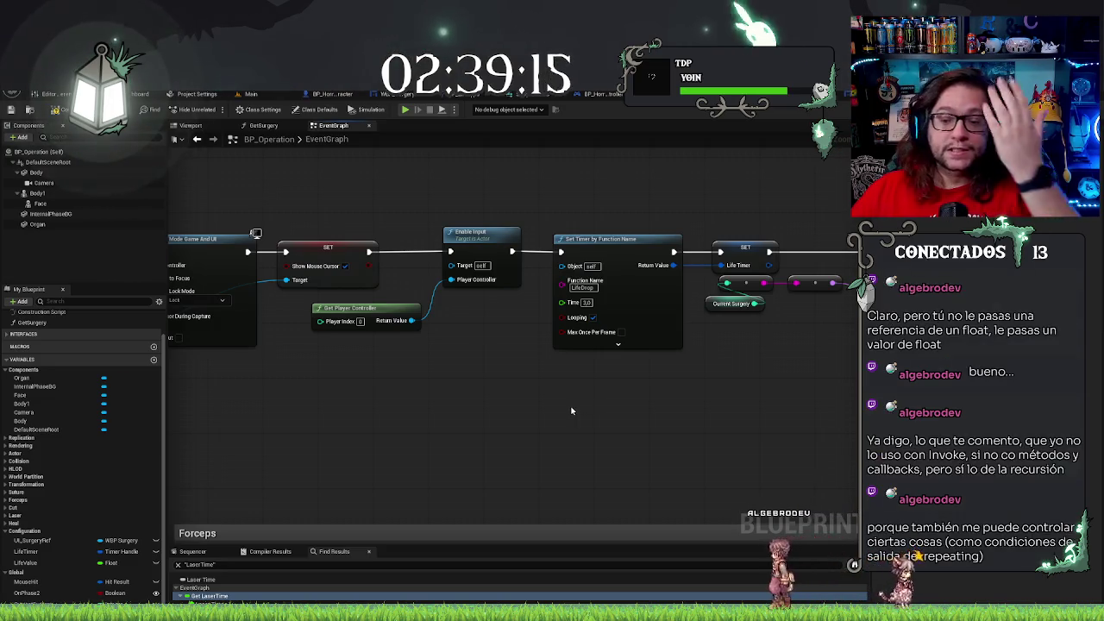
pyautogui.scroll(-5, 571, 411)
pyautogui.scroll(-4, 571, 308)
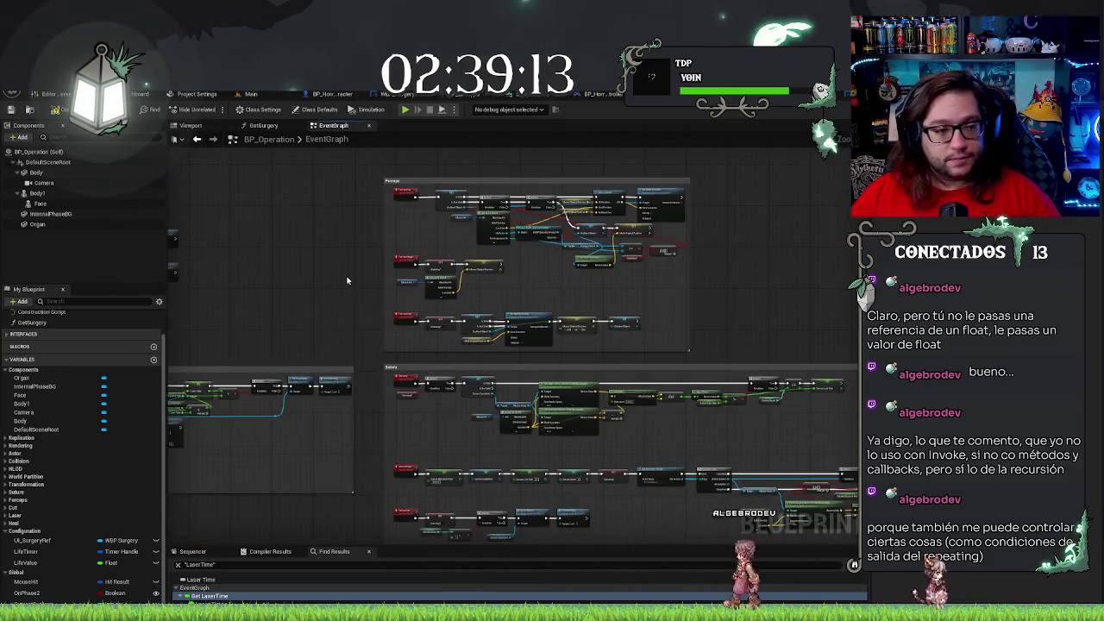
pyautogui.scroll(8, 510, 336)
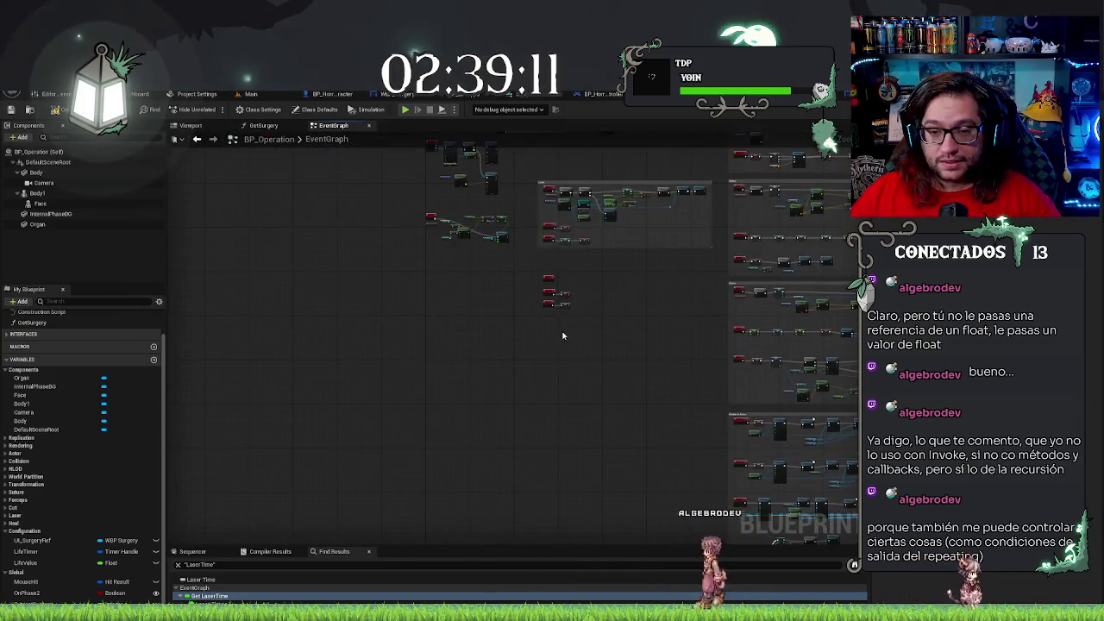
pyautogui.moveTo(655, 377)
pyautogui.mouseDown()
pyautogui.moveTo(626, 428)
pyautogui.moveTo(645, 512)
pyautogui.moveTo(511, 331)
pyautogui.mouseUp()
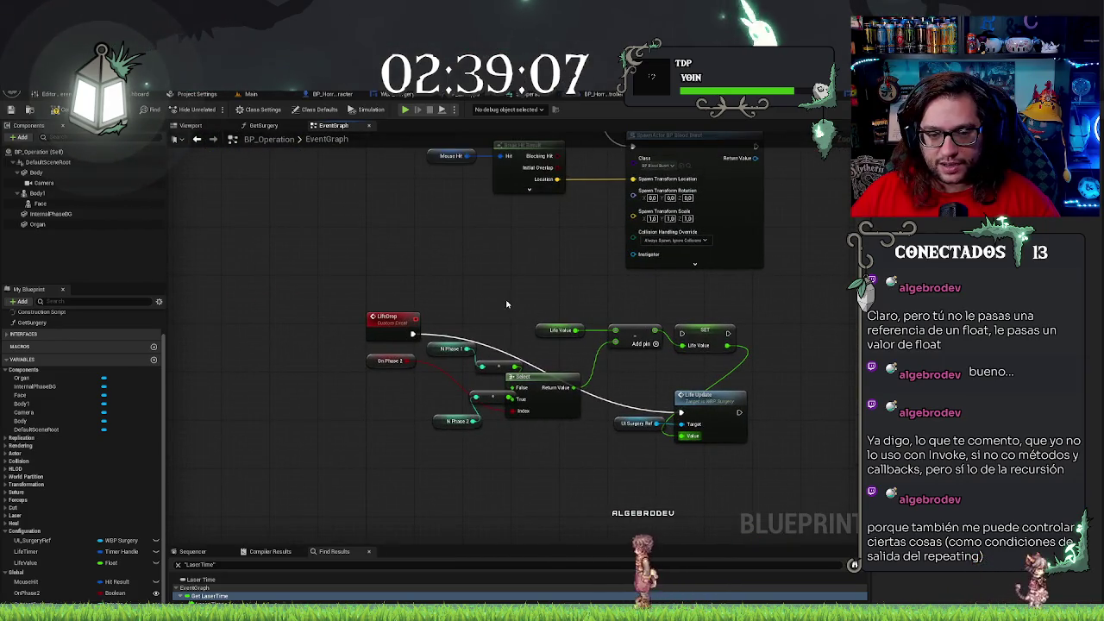
pyautogui.moveTo(379, 363)
pyautogui.mouseDown()
pyautogui.moveTo(383, 445)
pyautogui.moveTo(431, 493)
pyautogui.mouseUp()
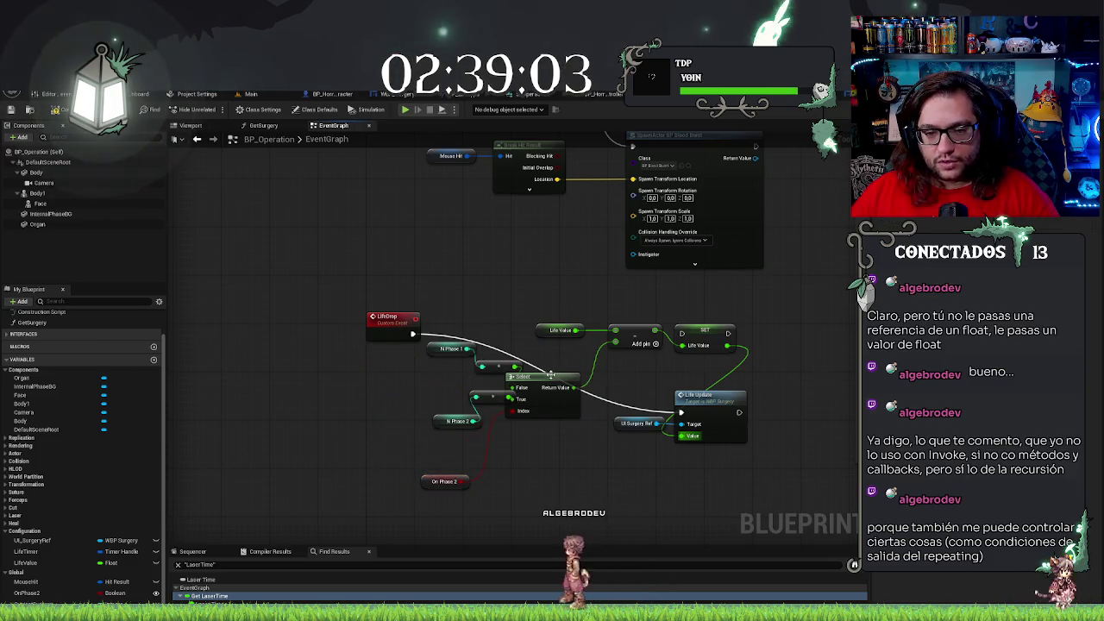
pyautogui.click(455, 421)
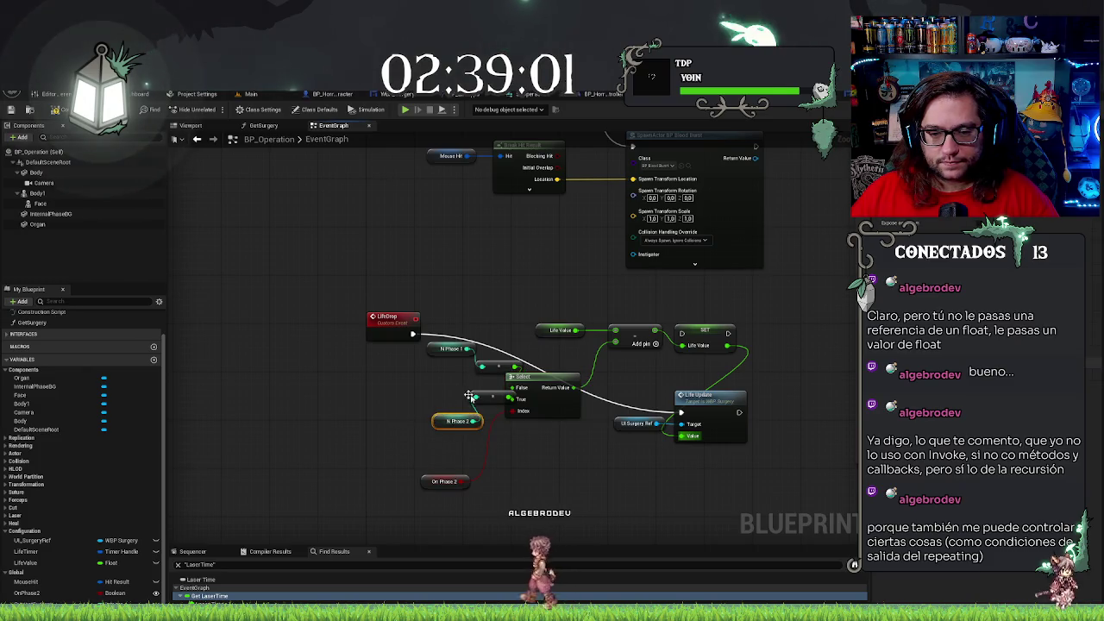
pyautogui.moveTo(448, 429); pyautogui.dragTo(469, 434)
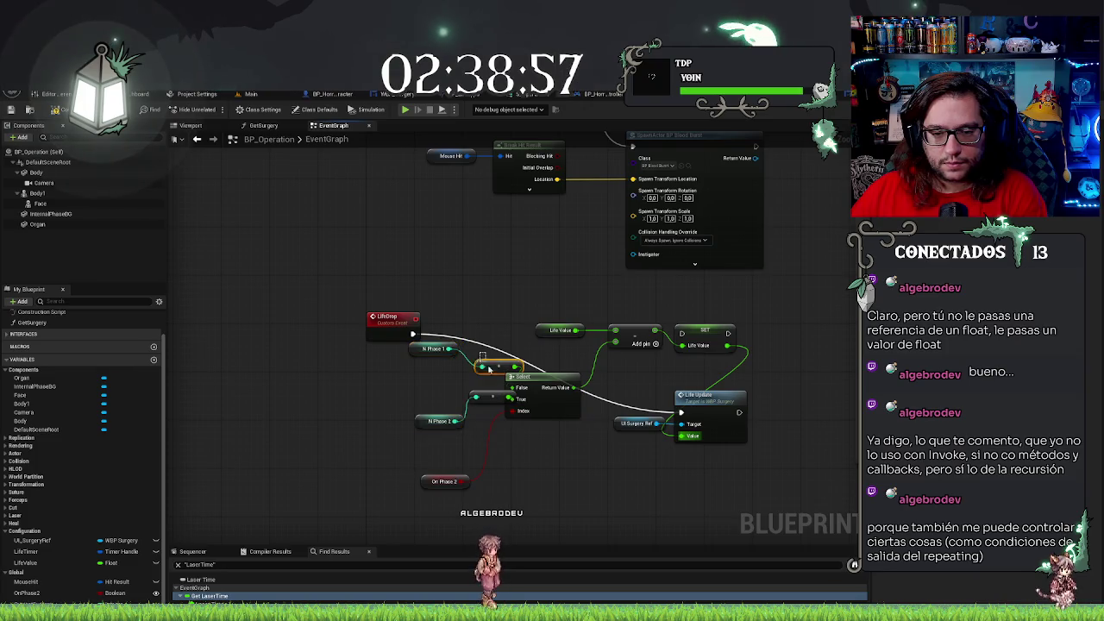
pyautogui.moveTo(437, 341); pyautogui.dragTo(448, 357)
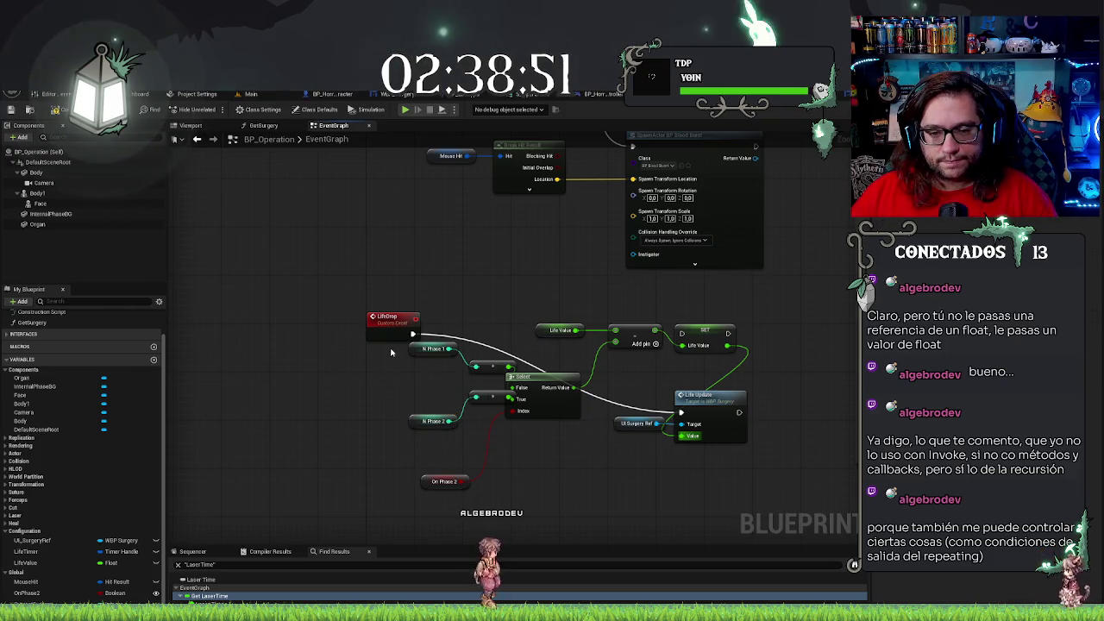
pyautogui.moveTo(478, 446); pyautogui.dragTo(472, 446)
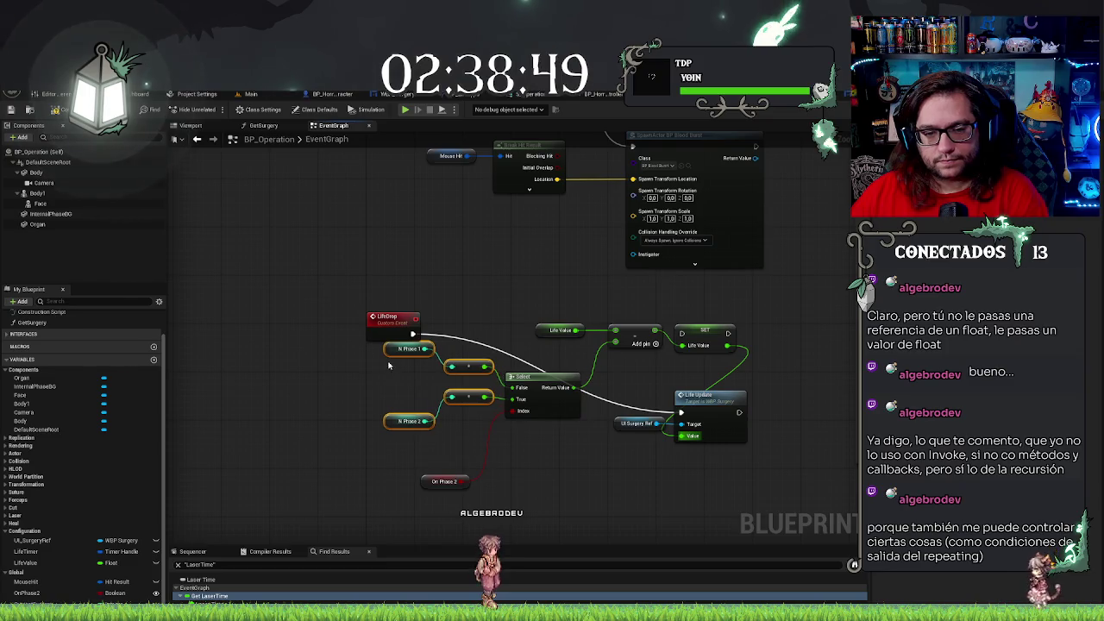
pyautogui.moveTo(351, 354)
pyautogui.mouseDown()
pyautogui.moveTo(419, 394)
pyautogui.moveTo(543, 438)
pyautogui.mouseUp()
pyautogui.press('q')
pyautogui.click(500, 407)
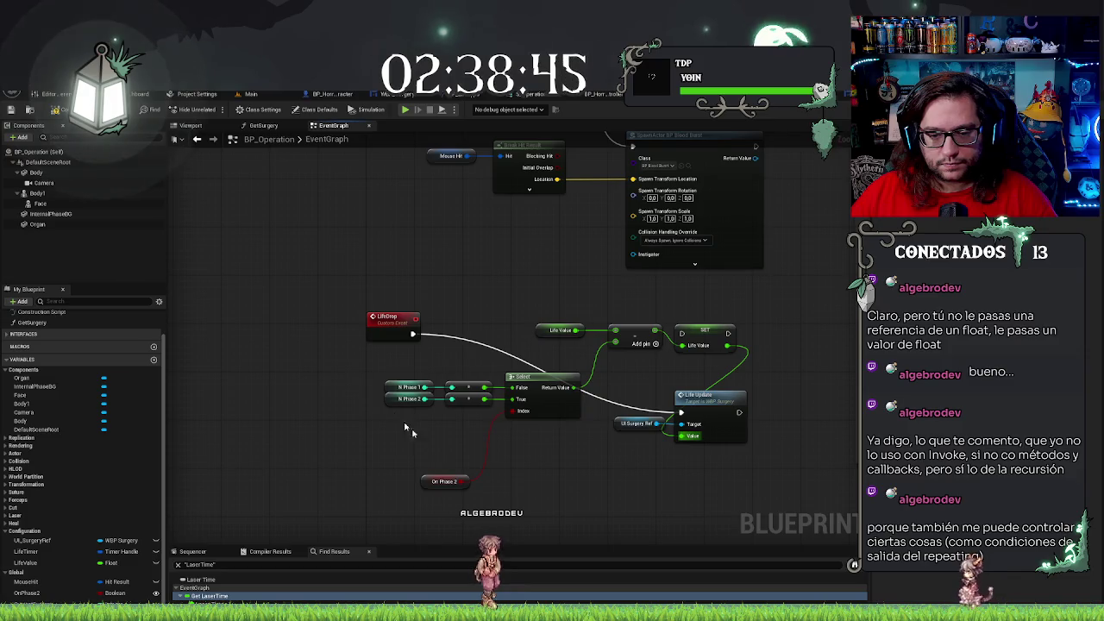
pyautogui.moveTo(429, 481); pyautogui.dragTo(439, 411)
pyautogui.moveTo(355, 422)
pyautogui.mouseDown()
pyautogui.moveTo(580, 373)
pyautogui.moveTo(523, 352)
pyautogui.moveTo(595, 329)
pyautogui.moveTo(636, 332)
pyautogui.moveTo(595, 333)
pyautogui.mouseUp()
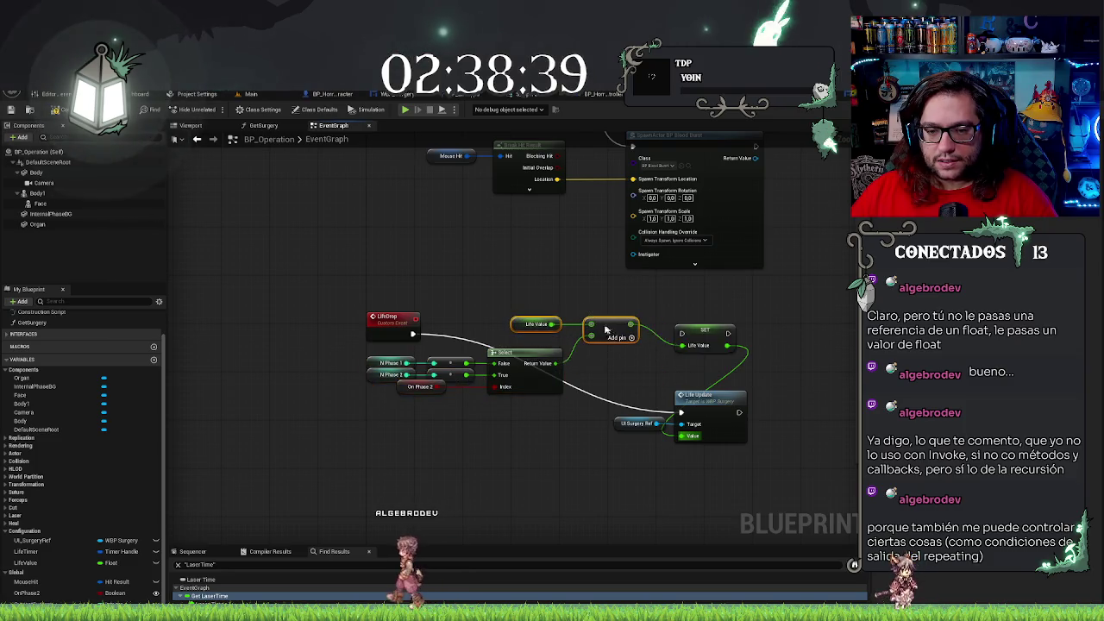
pyautogui.moveTo(705, 331)
pyautogui.mouseDown()
pyautogui.moveTo(657, 320)
pyautogui.moveTo(412, 334)
pyautogui.mouseUp()
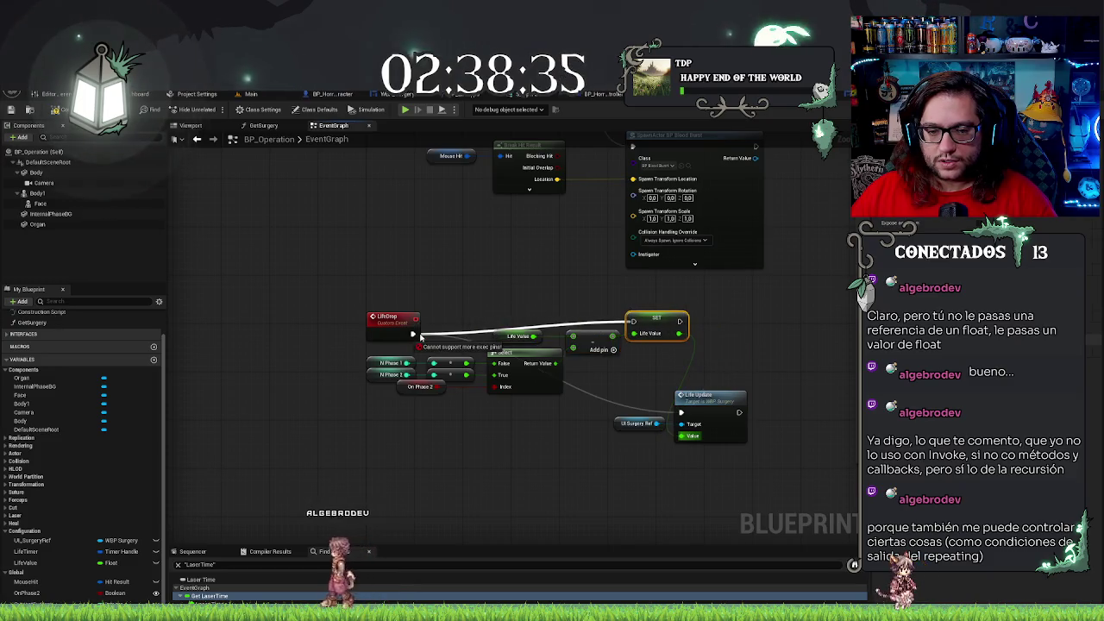
pyautogui.moveTo(681, 321); pyautogui.dragTo(680, 412)
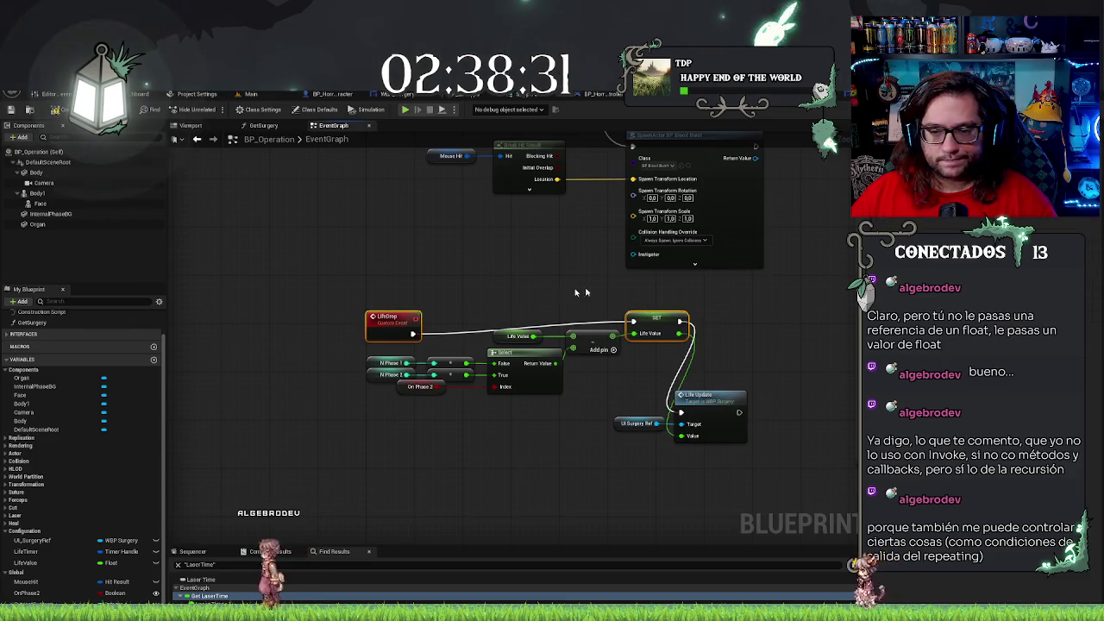
pyautogui.moveTo(656, 317); pyautogui.dragTo(655, 329)
pyautogui.moveTo(689, 395)
pyautogui.mouseDown()
pyautogui.moveTo(715, 312)
pyautogui.moveTo(717, 322)
pyautogui.mouseUp()
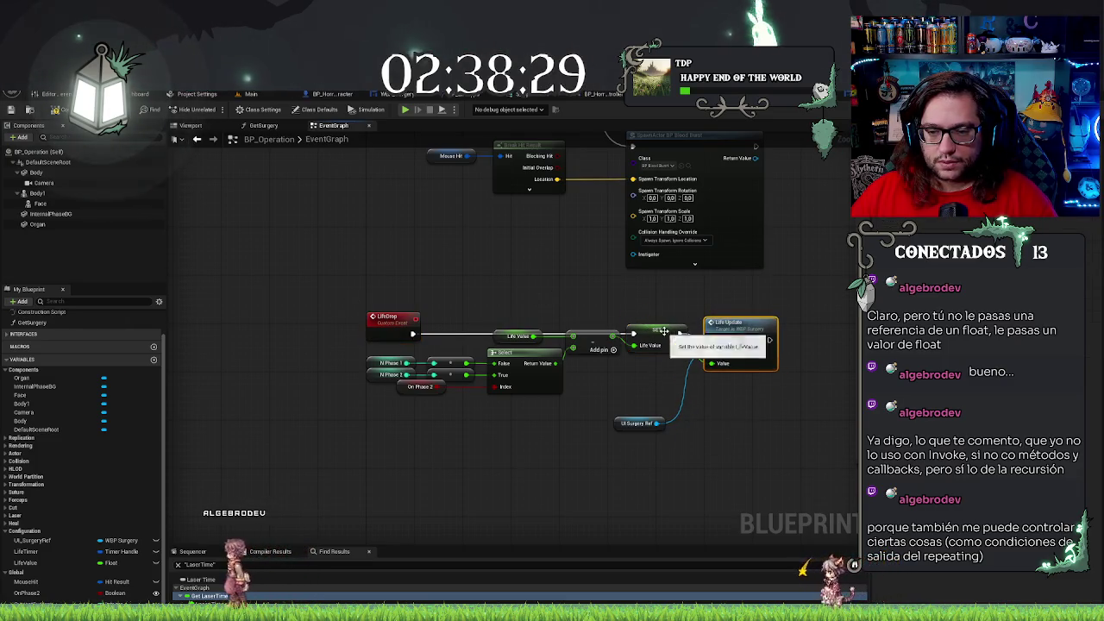
pyautogui.keyDown('shift'); pyautogui.click(681, 323); pyautogui.keyUp('shift')
pyautogui.press('q')
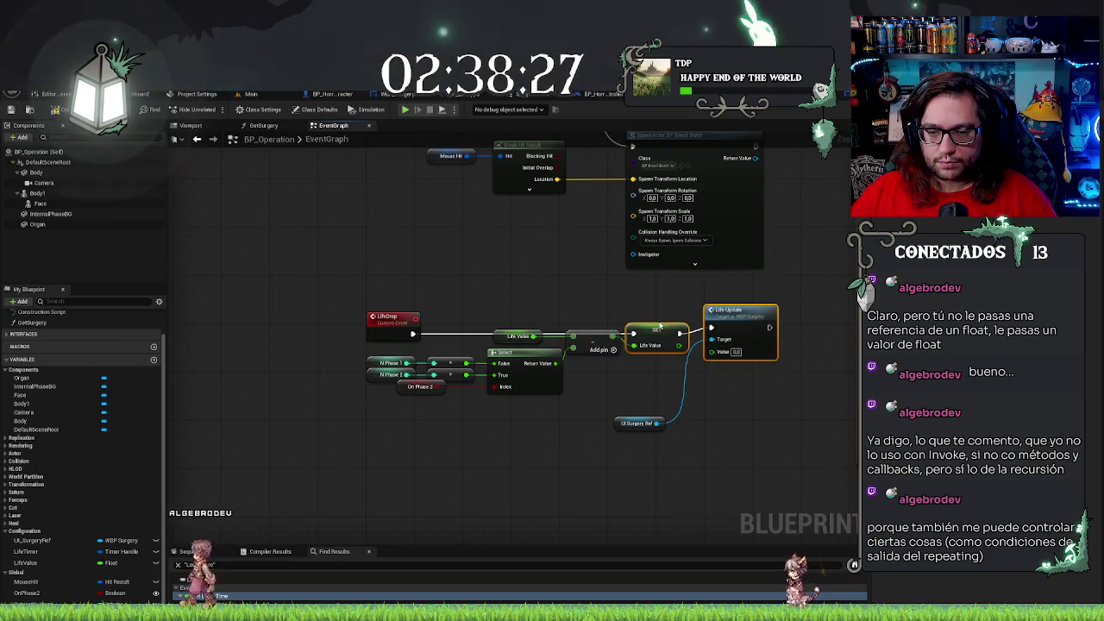
pyautogui.moveTo(721, 338)
pyautogui.mouseDown()
pyautogui.moveTo(687, 345)
pyautogui.moveTo(657, 422)
pyautogui.mouseUp()
pyautogui.moveTo(619, 422); pyautogui.dragTo(645, 366)
pyautogui.click(329, 350)
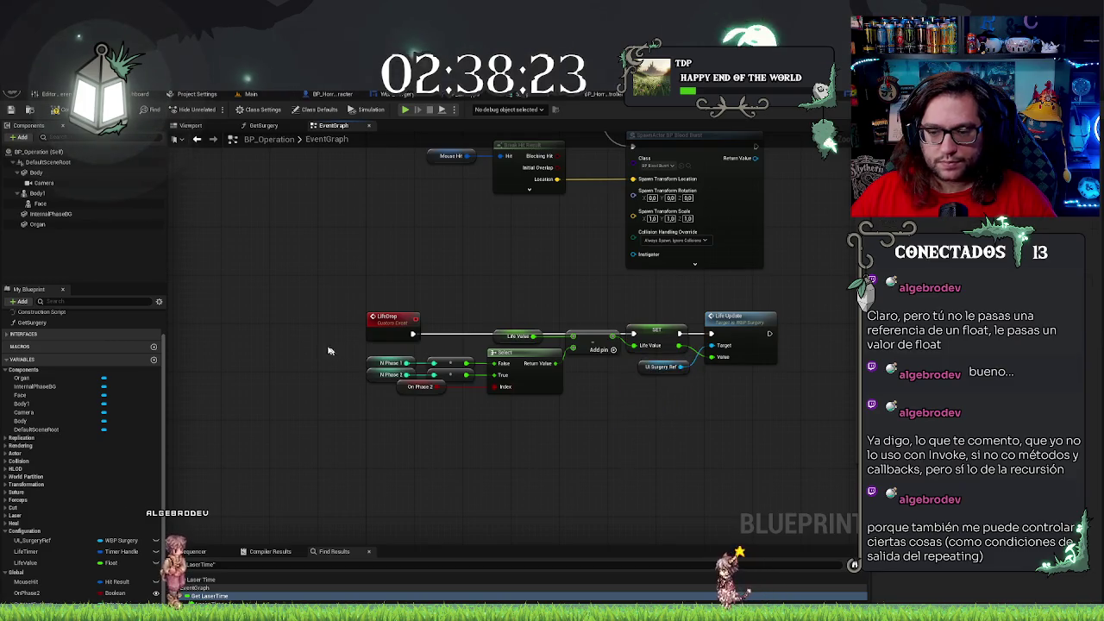
pyautogui.moveTo(578, 441); pyautogui.dragTo(492, 382)
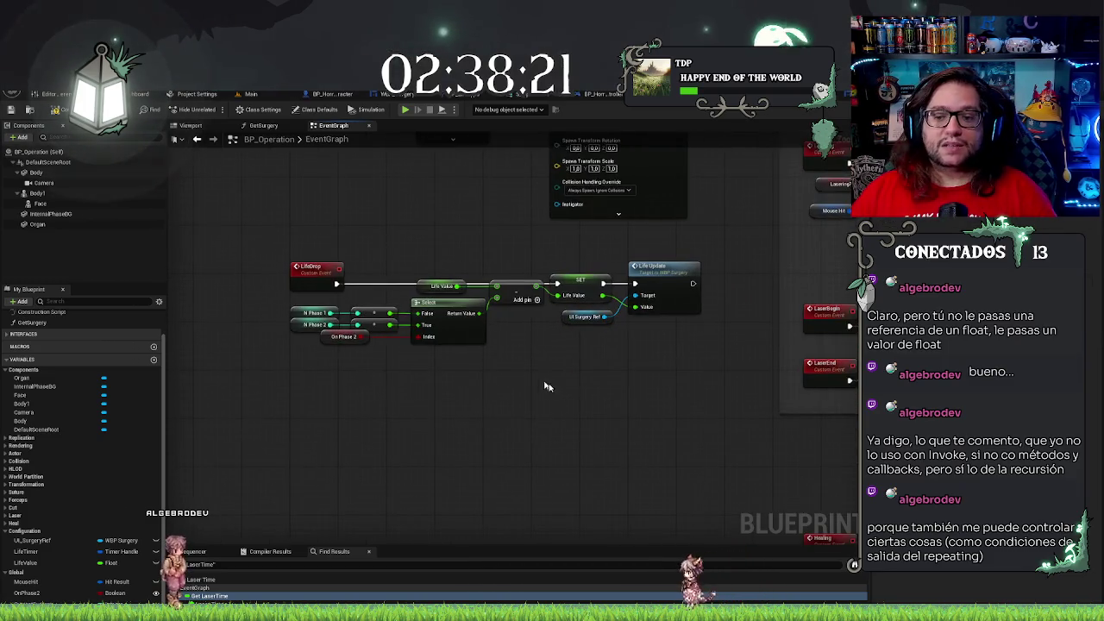
pyautogui.moveTo(560, 400); pyautogui.dragTo(615, 422)
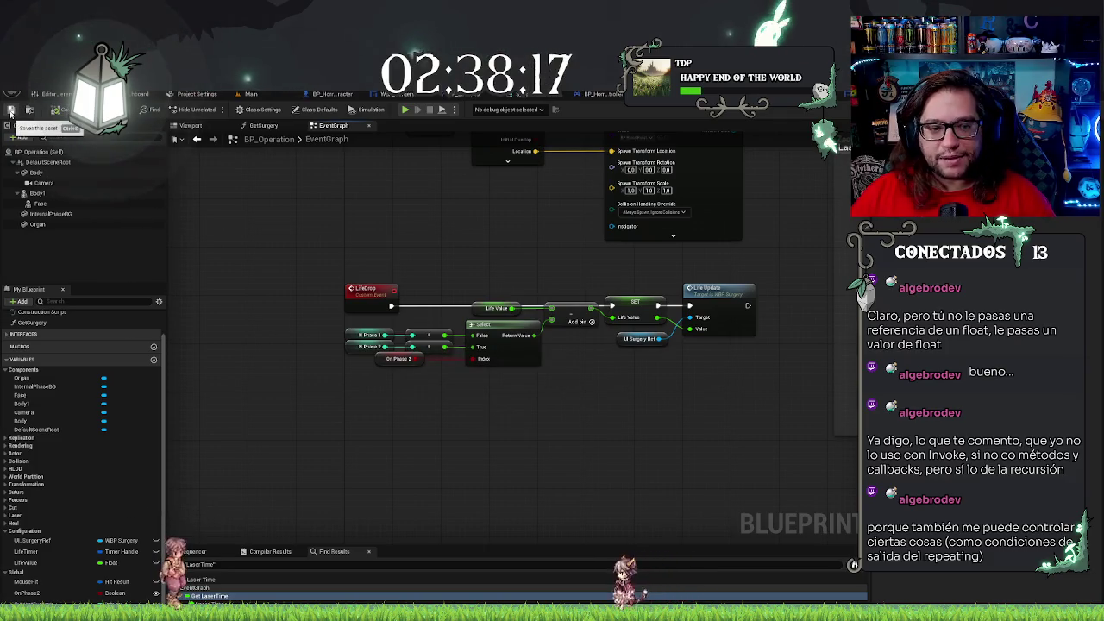
pyautogui.click(11, 112)
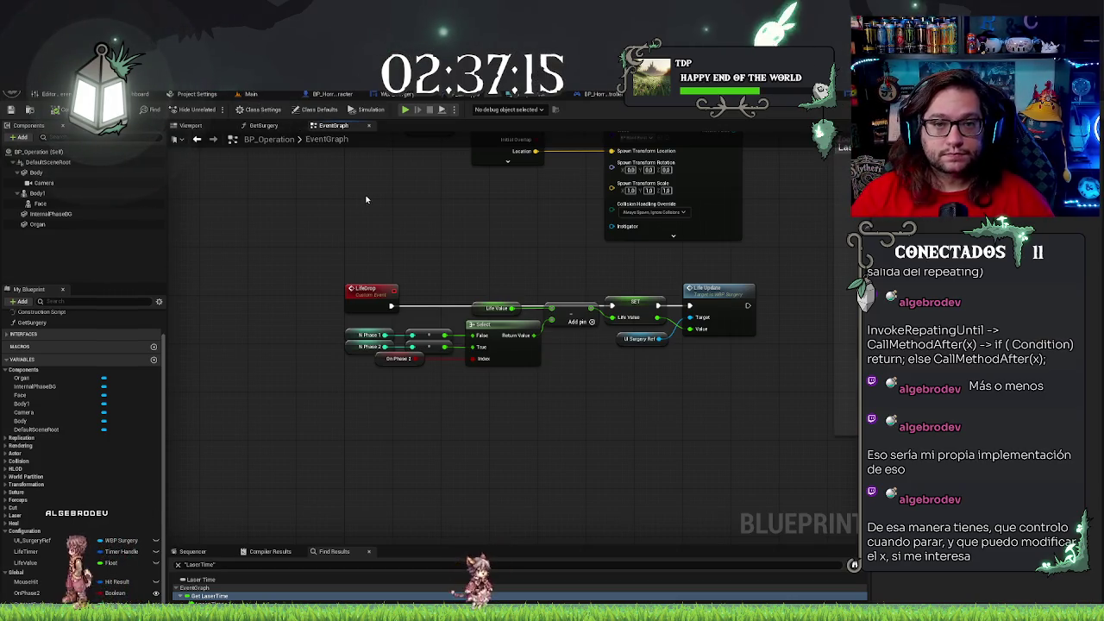
# Pan and zoom the EventGraph to bring the LifeDrop nodes into view
pyautogui.moveTo(366, 198); pyautogui.dragTo(382, 252)
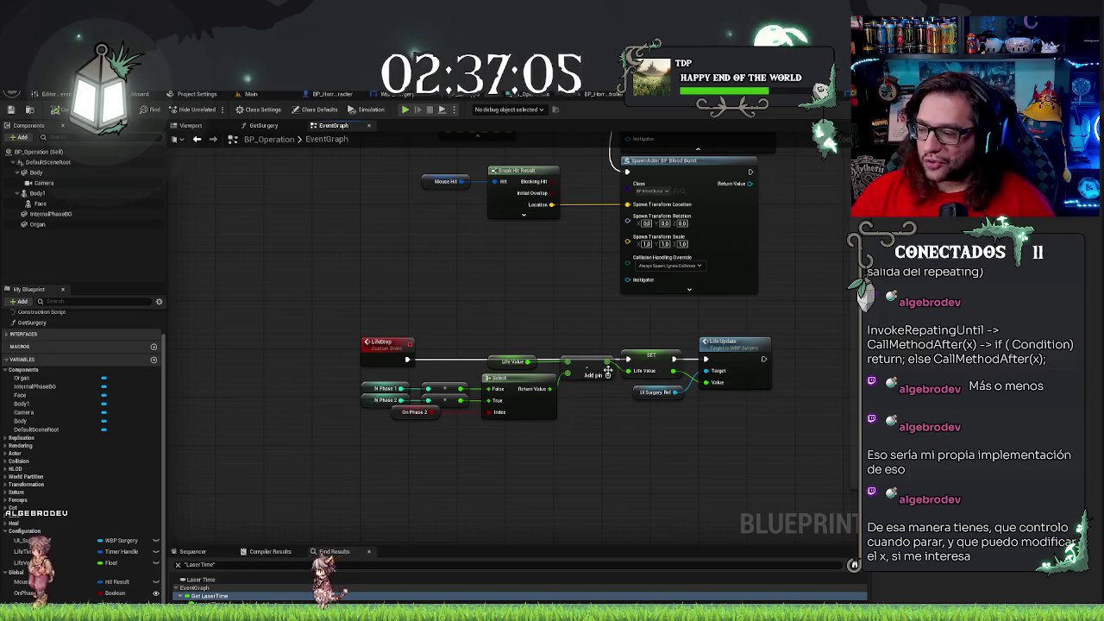
pyautogui.scroll(1, 521, 306)
pyautogui.scroll(-1, 470, 298)
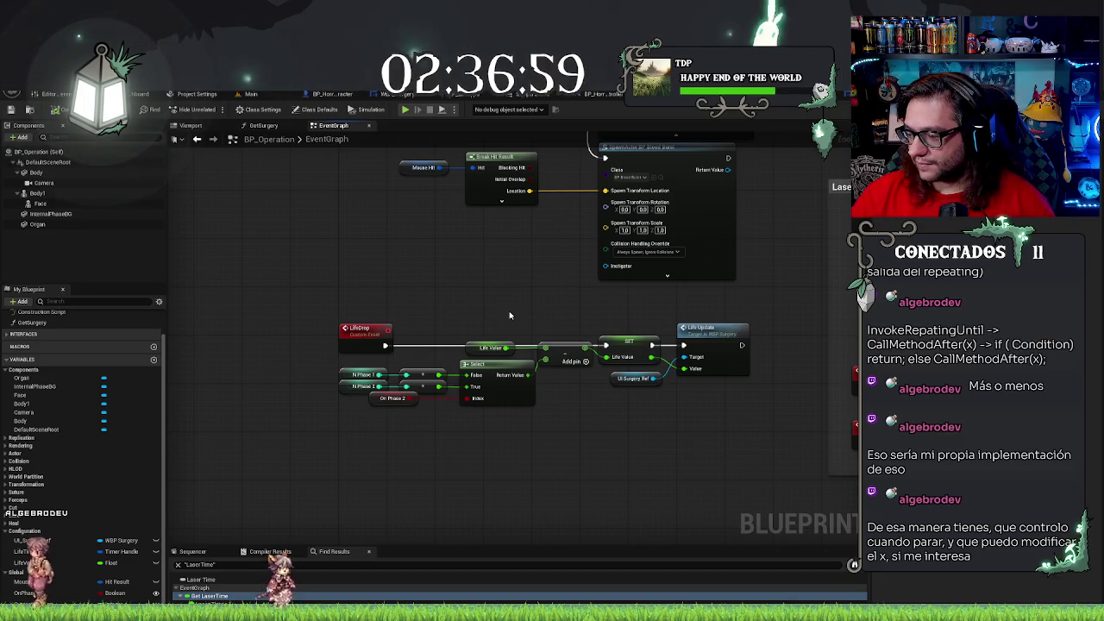
pyautogui.moveTo(509, 315); pyautogui.dragTo(568, 341)
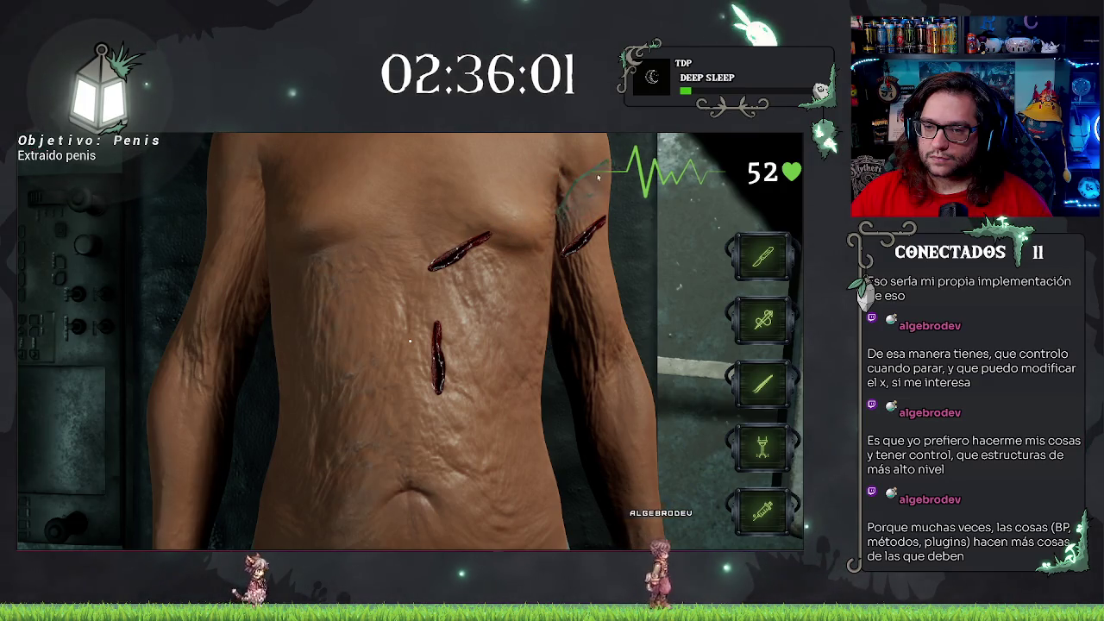
# Cut the upper incision in the play test to drain life, then stop playing
pyautogui.click(475, 270)
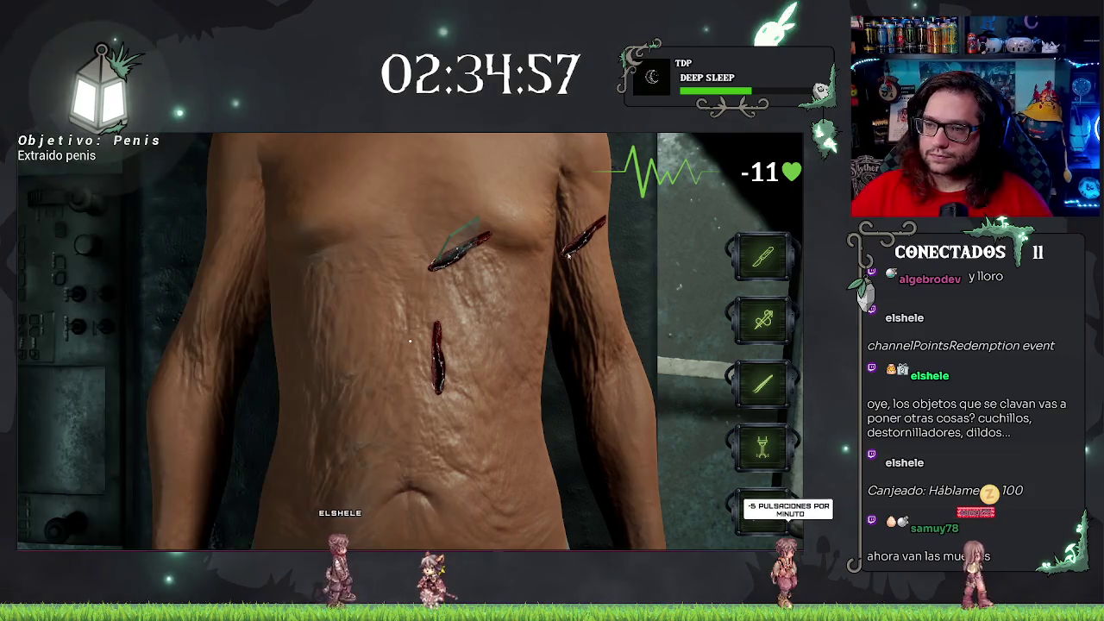
pyautogui.press('Escape')
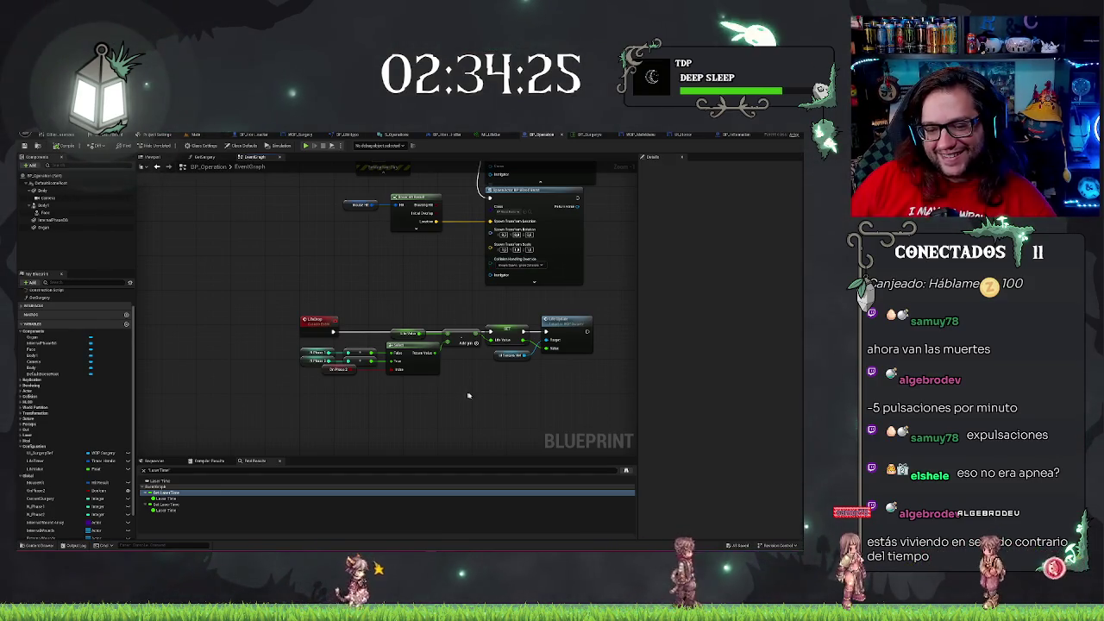
# Add a < comparison on the set Life Value and wire its result toward a new Branch
pyautogui.moveTo(465, 386); pyautogui.dragTo(395, 358)
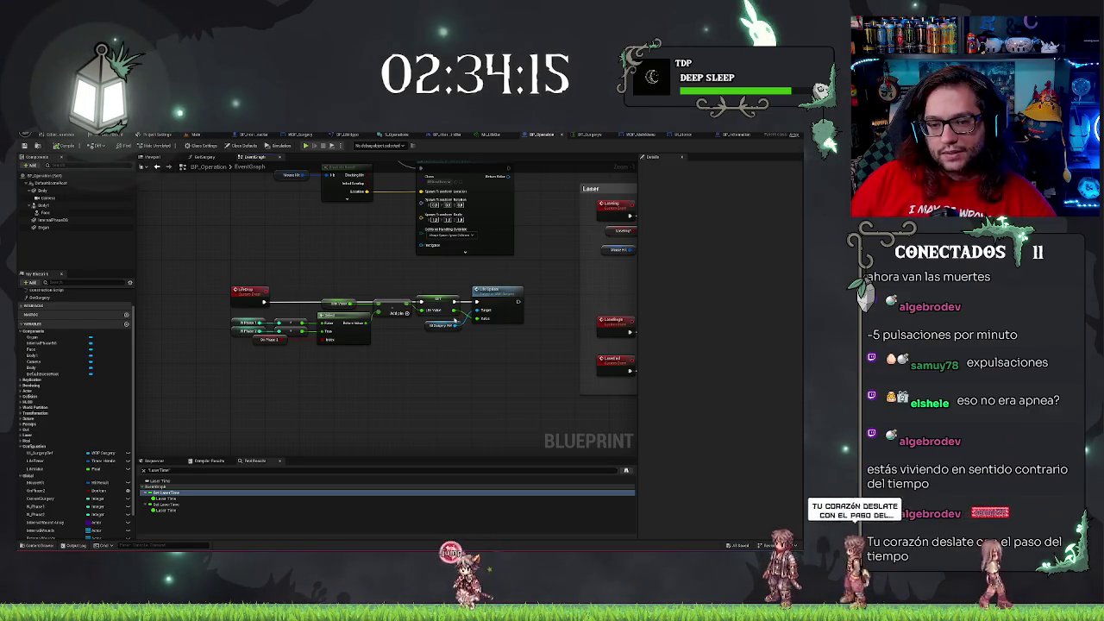
pyautogui.moveTo(458, 313); pyautogui.dragTo(476, 352)
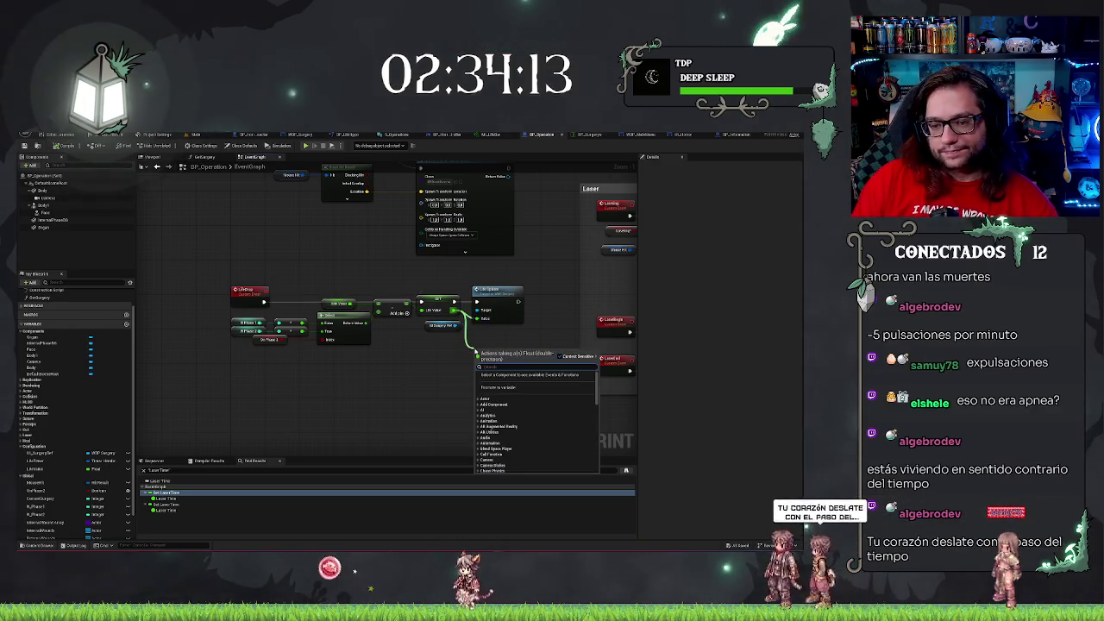
pyautogui.write('less')
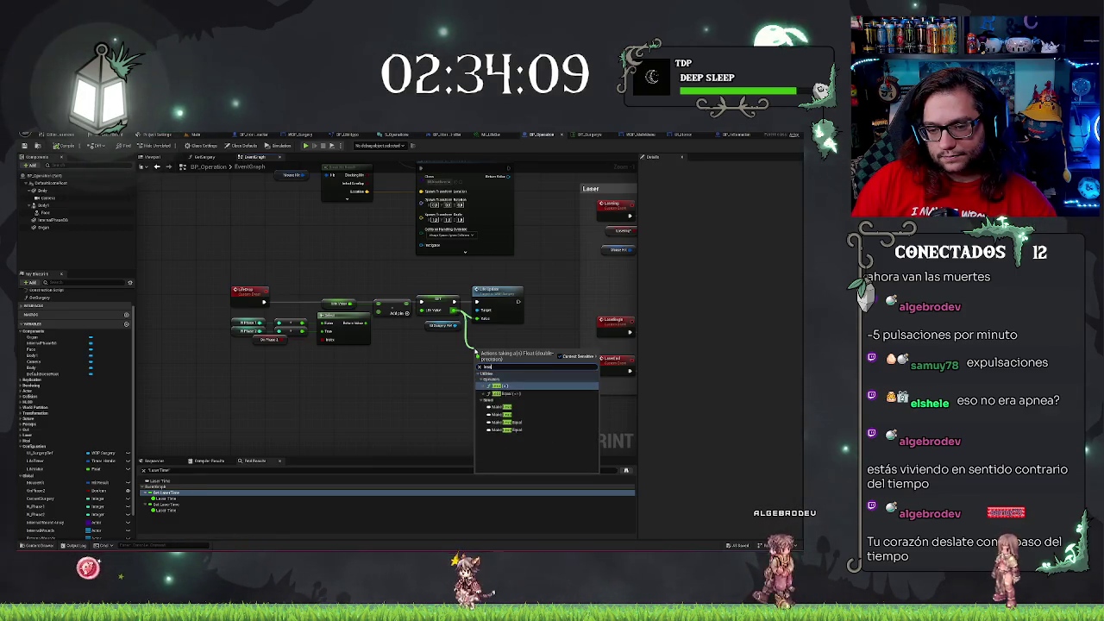
pyautogui.press('Return')
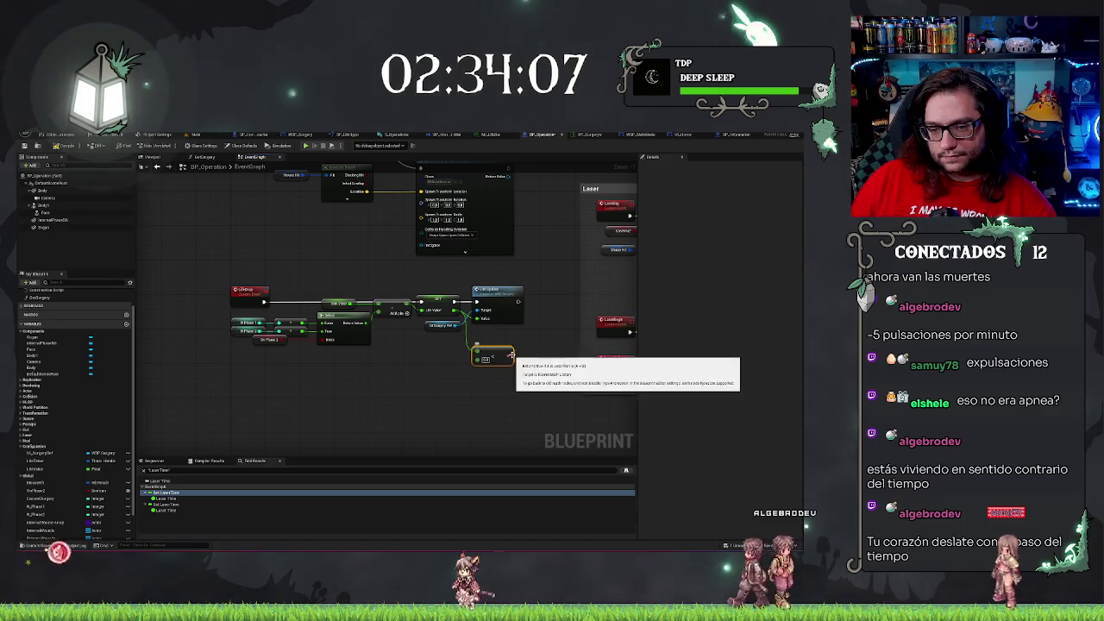
pyautogui.moveTo(507, 356); pyautogui.dragTo(510, 356)
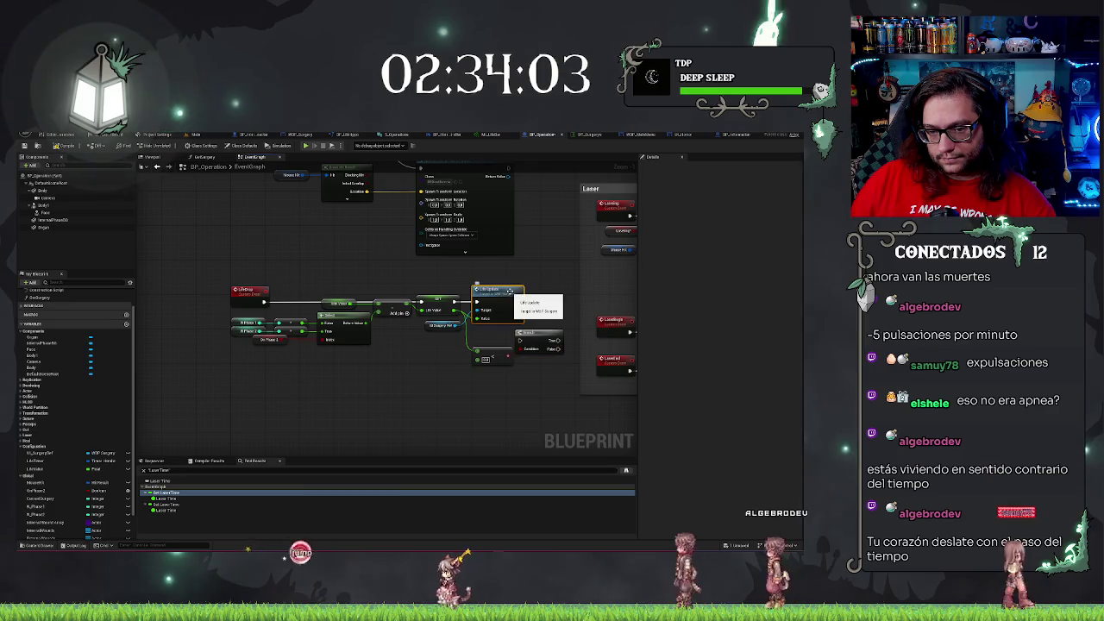
pyautogui.moveTo(509, 293); pyautogui.dragTo(557, 292)
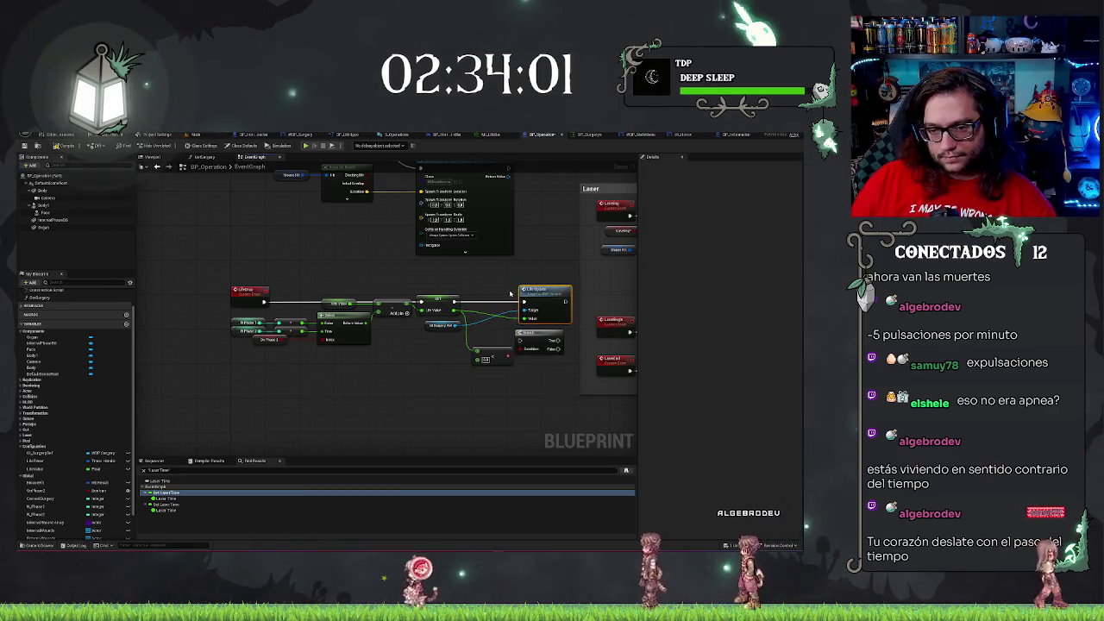
pyautogui.moveTo(229, 273)
pyautogui.mouseDown()
pyautogui.moveTo(388, 319)
pyautogui.moveTo(534, 386)
pyautogui.mouseUp()
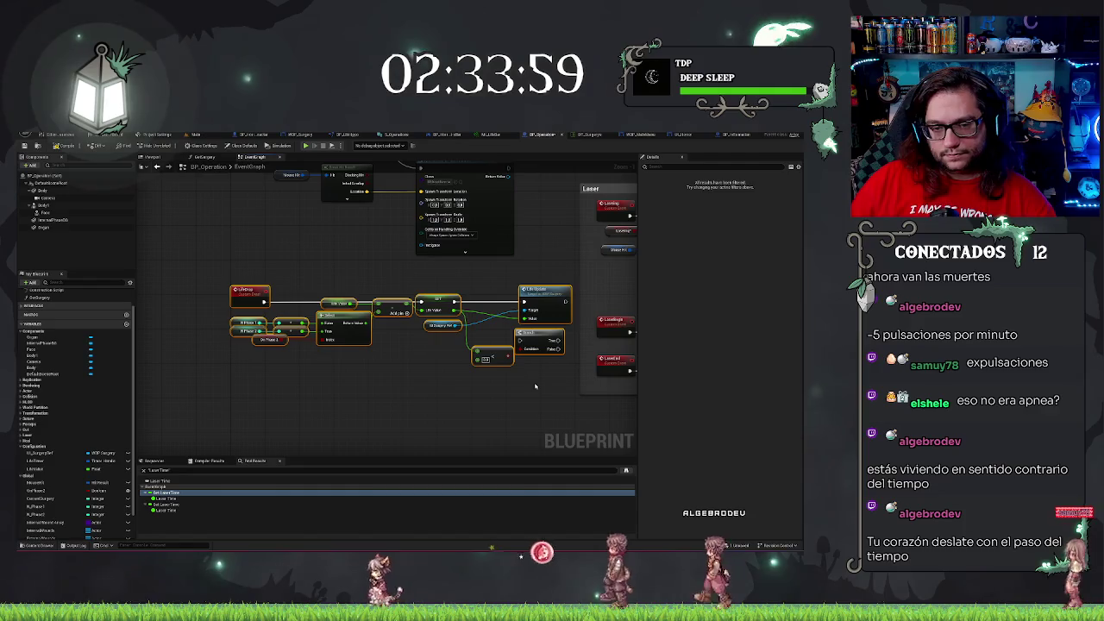
pyautogui.scroll(-3, 383, 362)
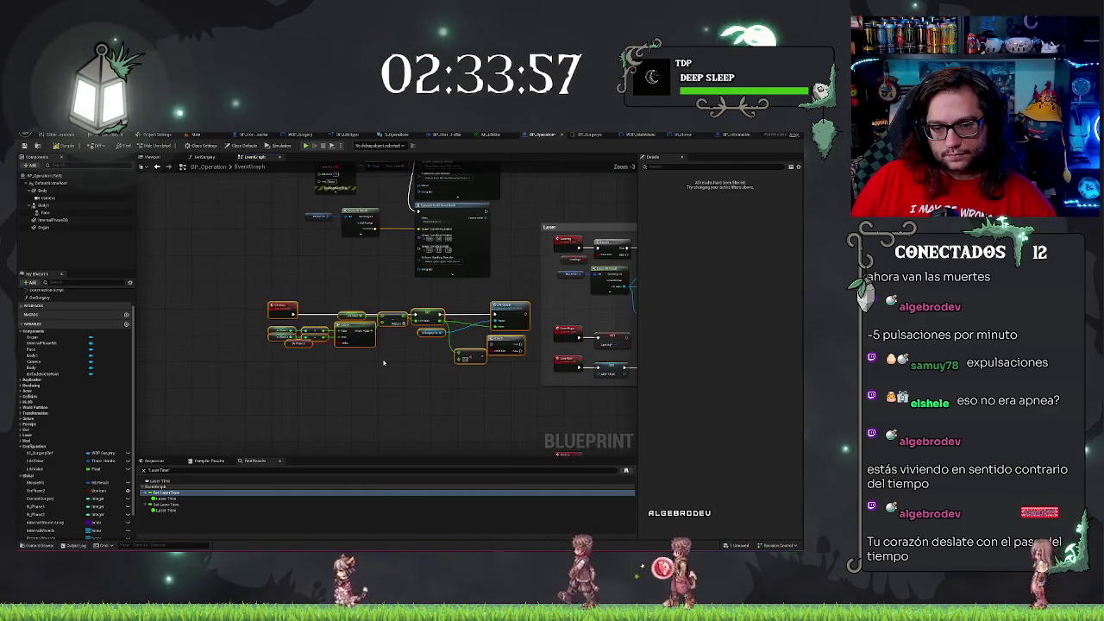
pyautogui.scroll(-3, 384, 362)
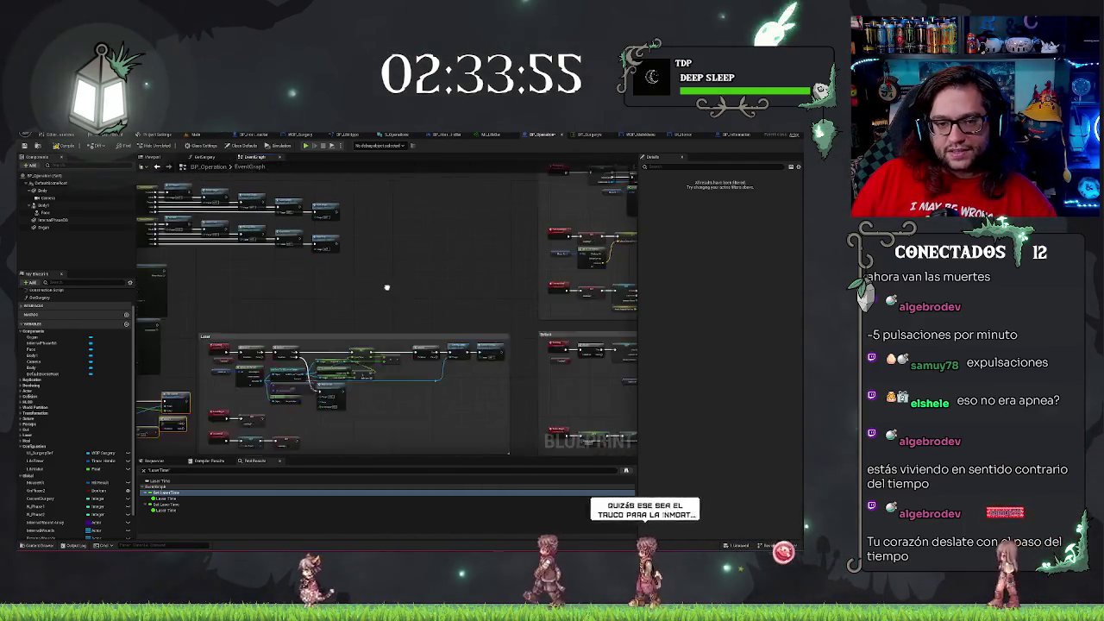
pyautogui.scroll(3, 394, 302)
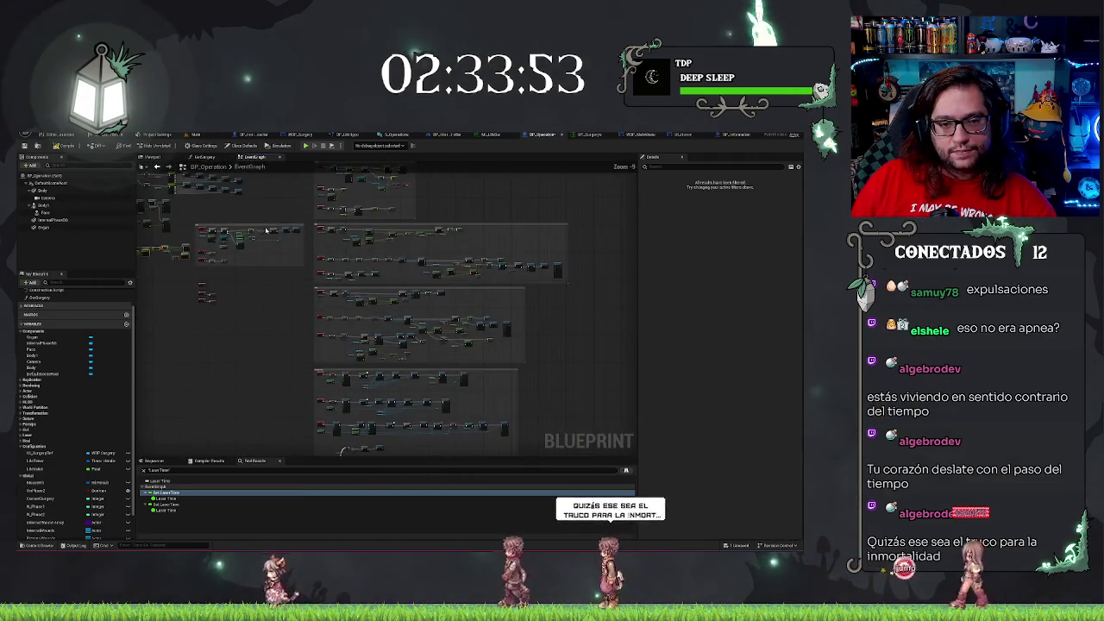
pyautogui.moveTo(261, 225)
pyautogui.mouseDown()
pyautogui.moveTo(263, 432)
pyautogui.moveTo(246, 431)
pyautogui.moveTo(246, 226)
pyautogui.moveTo(373, 309)
pyautogui.moveTo(379, 294)
pyautogui.moveTo(593, 197)
pyautogui.moveTo(590, 187)
pyautogui.moveTo(461, 413)
pyautogui.moveTo(402, 220)
pyautogui.moveTo(347, 206)
pyautogui.moveTo(524, 222)
pyautogui.moveTo(448, 327)
pyautogui.mouseUp()
pyautogui.scroll(3, 466, 302)
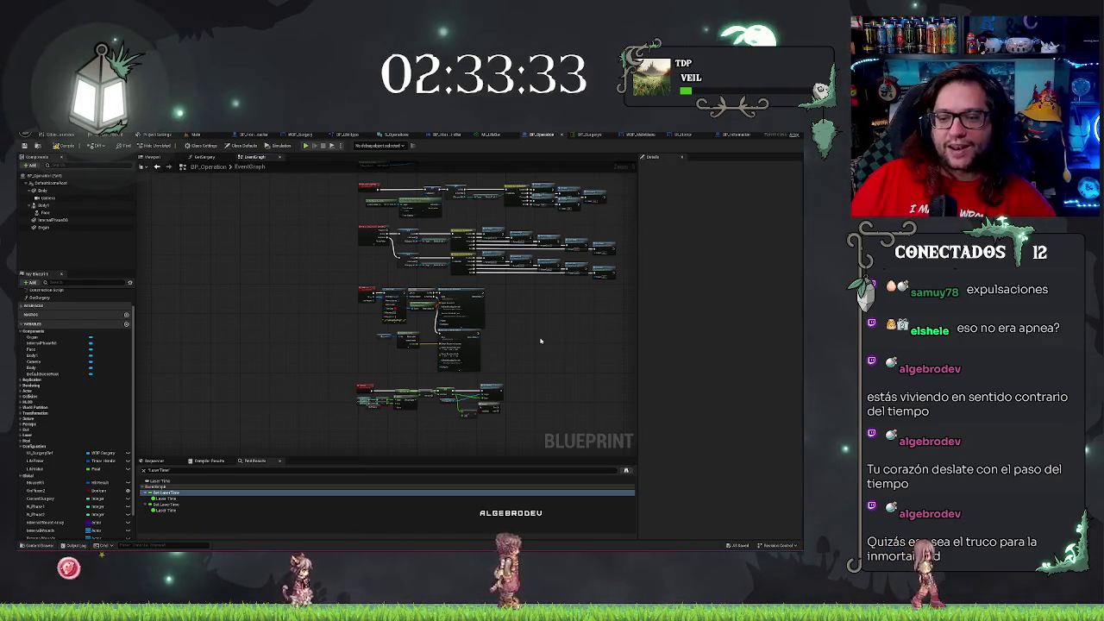
pyautogui.moveTo(525, 362); pyautogui.dragTo(486, 350)
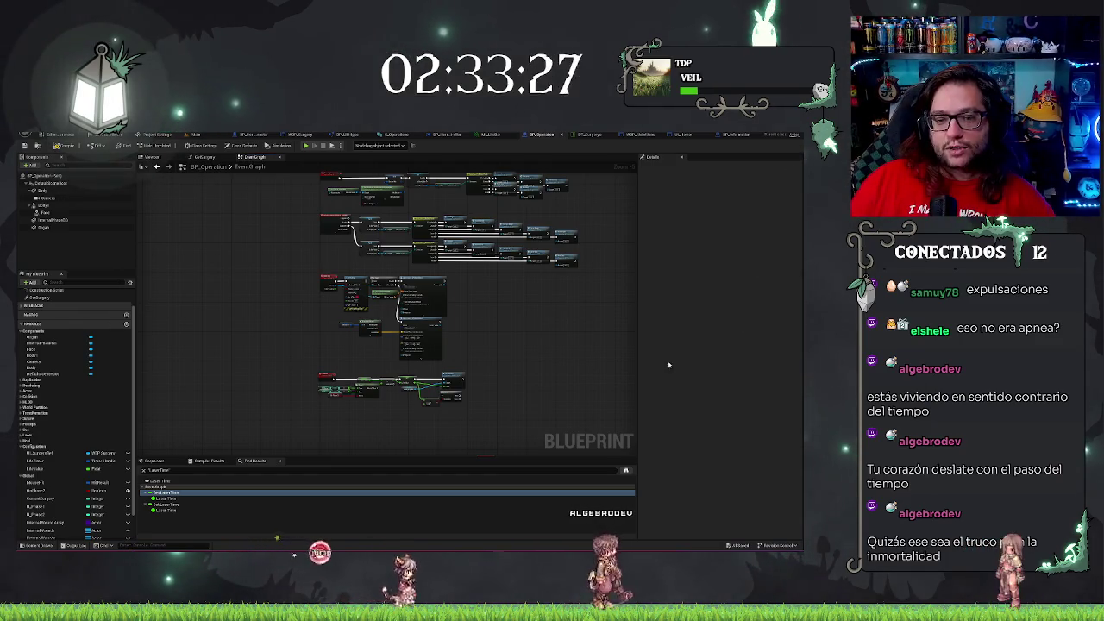
pyautogui.scroll(3, 500, 298)
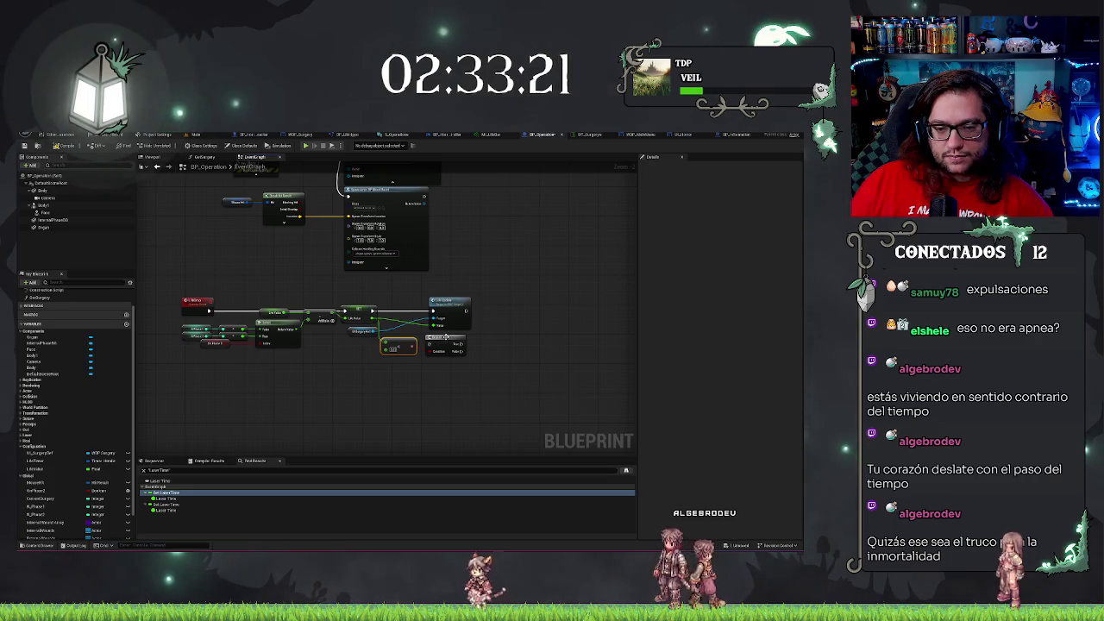
# Place the Branch node between the SET Life Value and Life Update nodes
pyautogui.moveTo(445, 342); pyautogui.dragTo(405, 310)
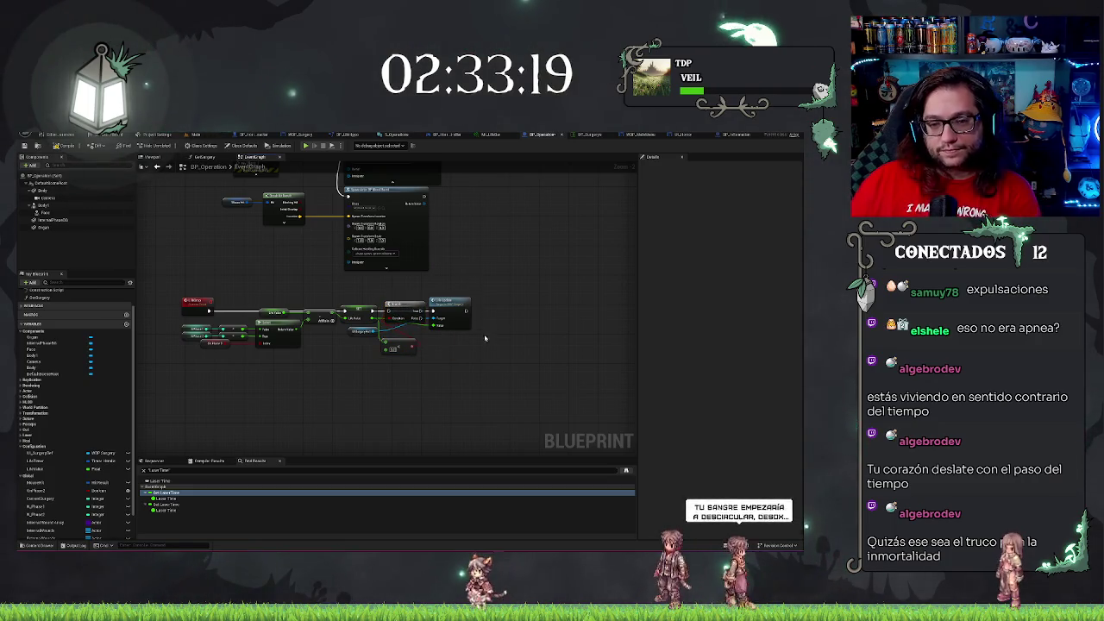
pyautogui.click(448, 302)
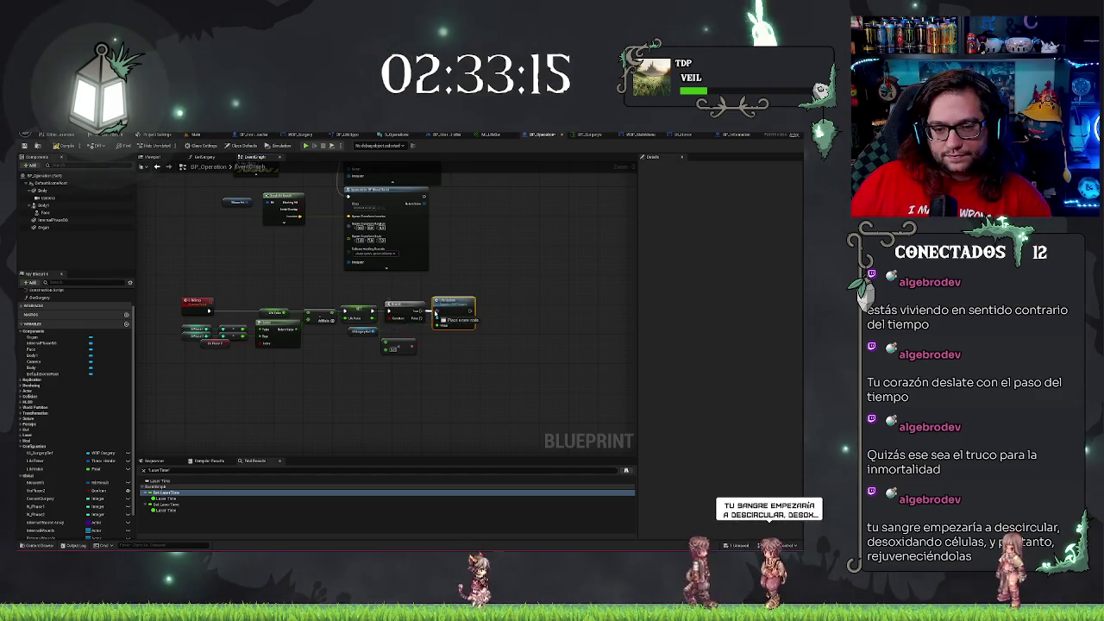
pyautogui.click(517, 274)
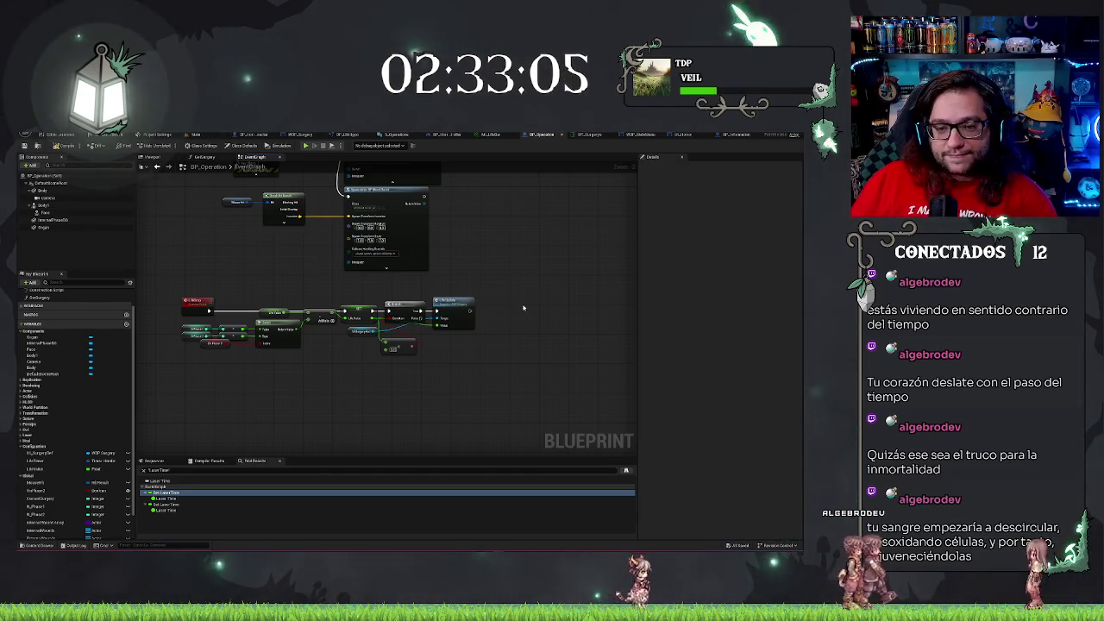
pyautogui.scroll(2, 513, 313)
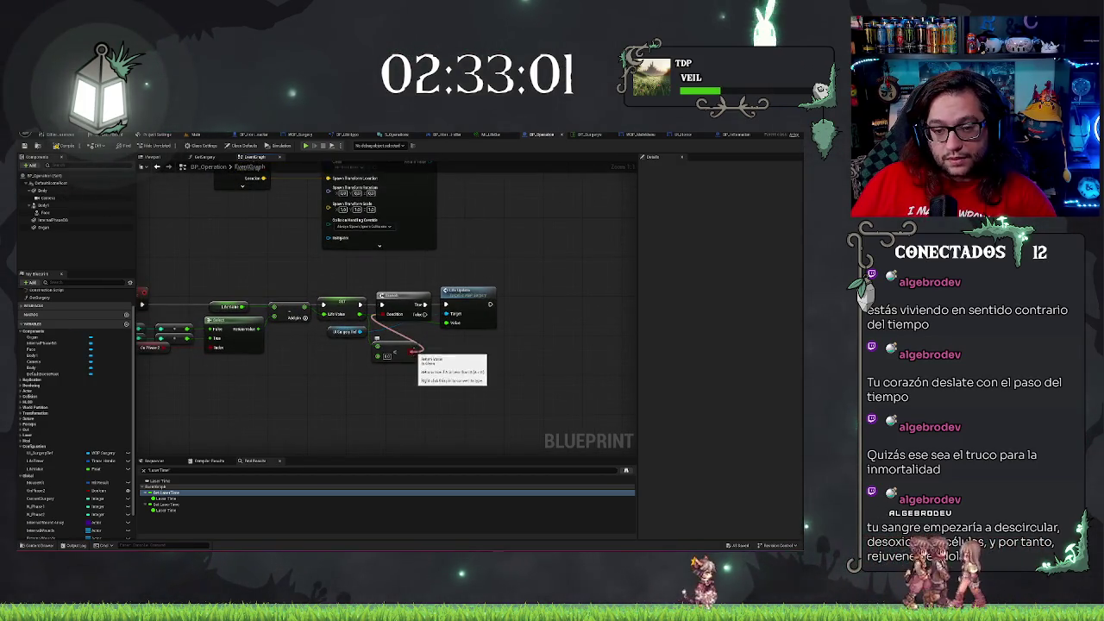
# Replace the < comparison with a > comparison on Set's Life Value
pyautogui.keyDown('alt'); pyautogui.click(409, 355); pyautogui.keyUp('alt')
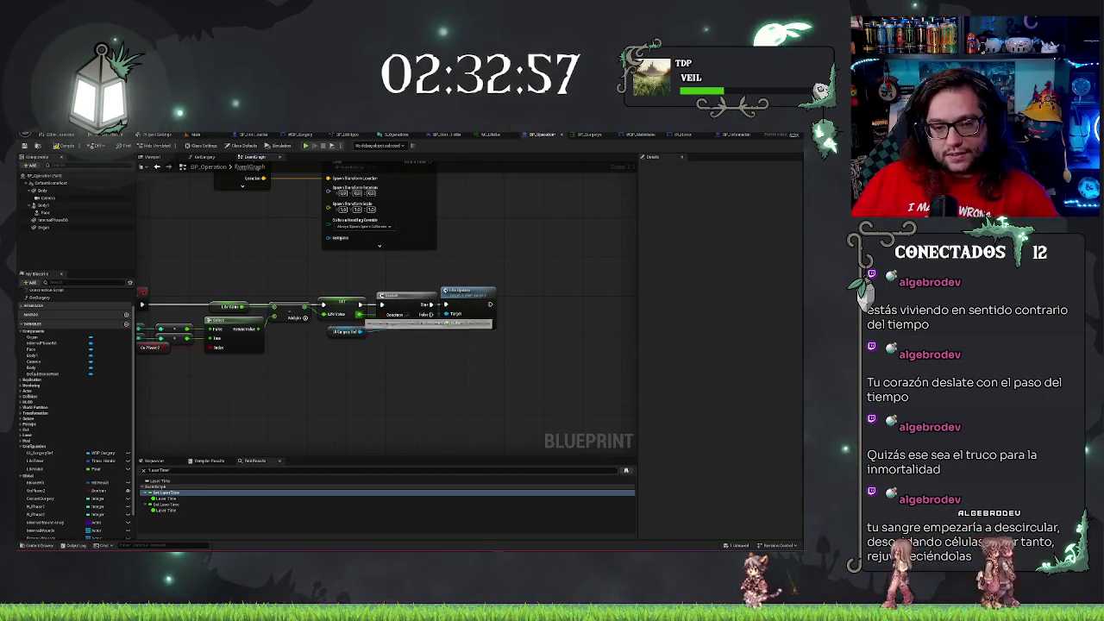
pyautogui.press('Delete')
pyautogui.moveTo(359, 314); pyautogui.dragTo(387, 369)
pyautogui.write('>')
pyautogui.press('Return')
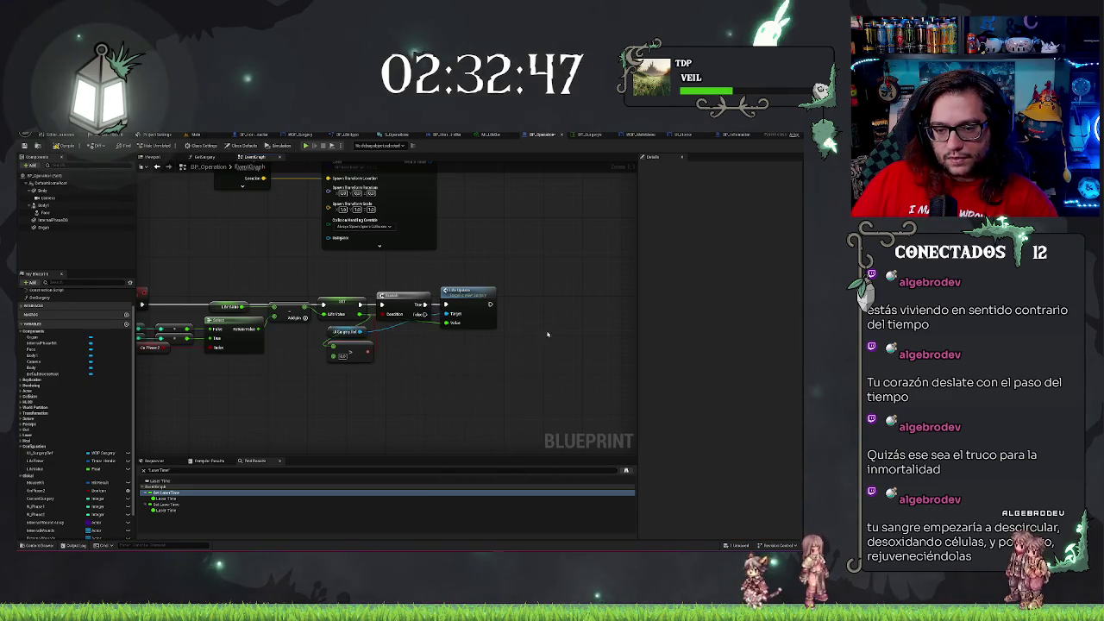
pyautogui.scroll(-8, 414, 361)
pyautogui.scroll(8, 388, 362)
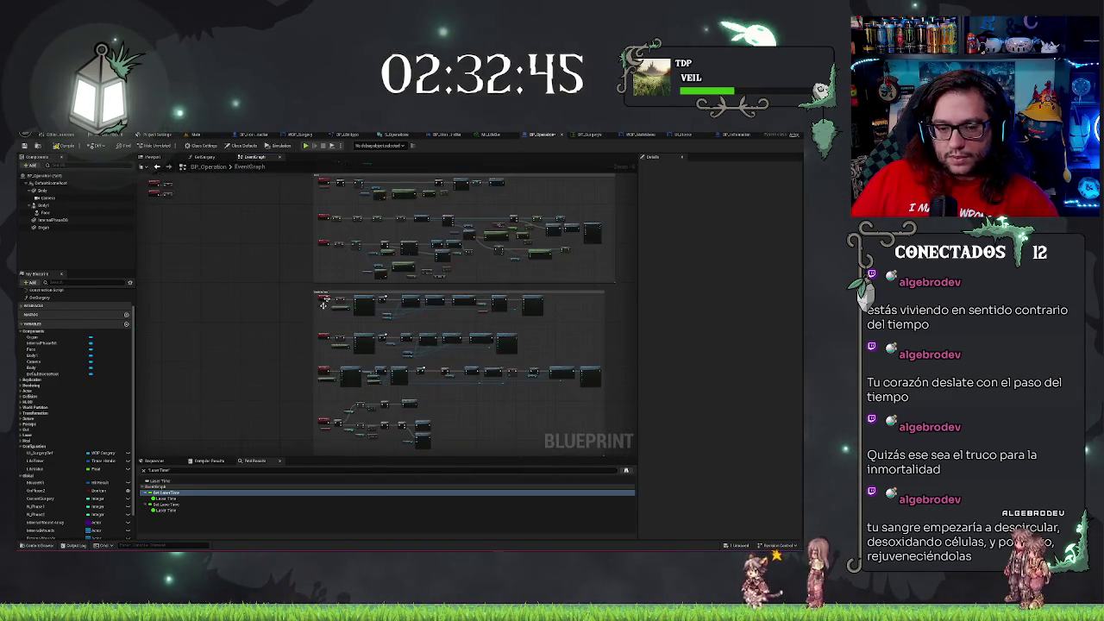
pyautogui.scroll(1, 233, 311)
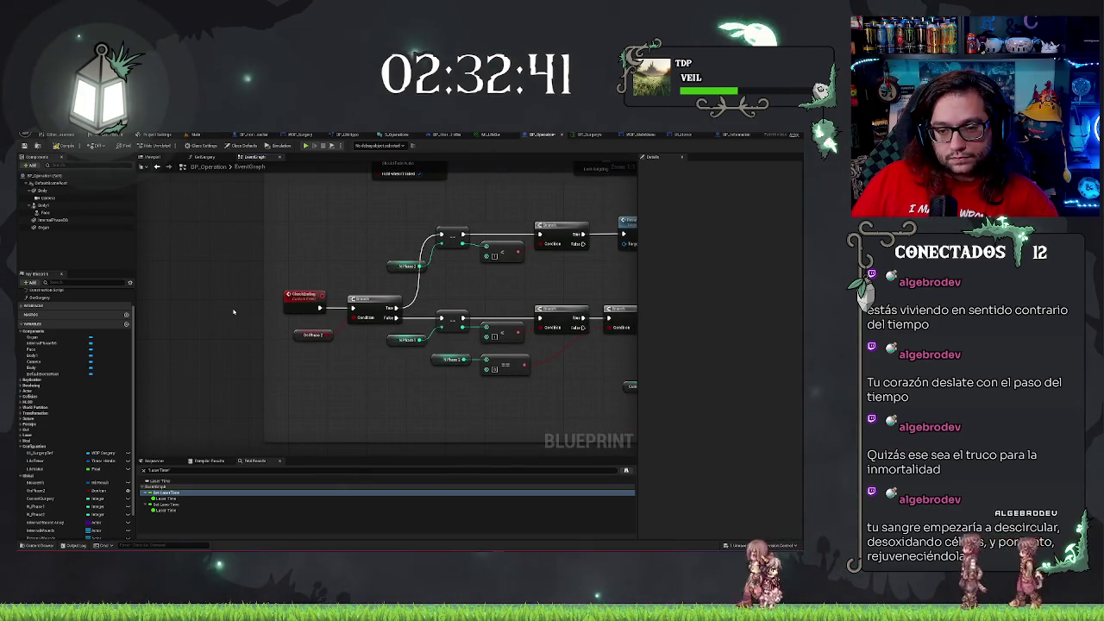
pyautogui.moveTo(391, 384); pyautogui.dragTo(244, 381)
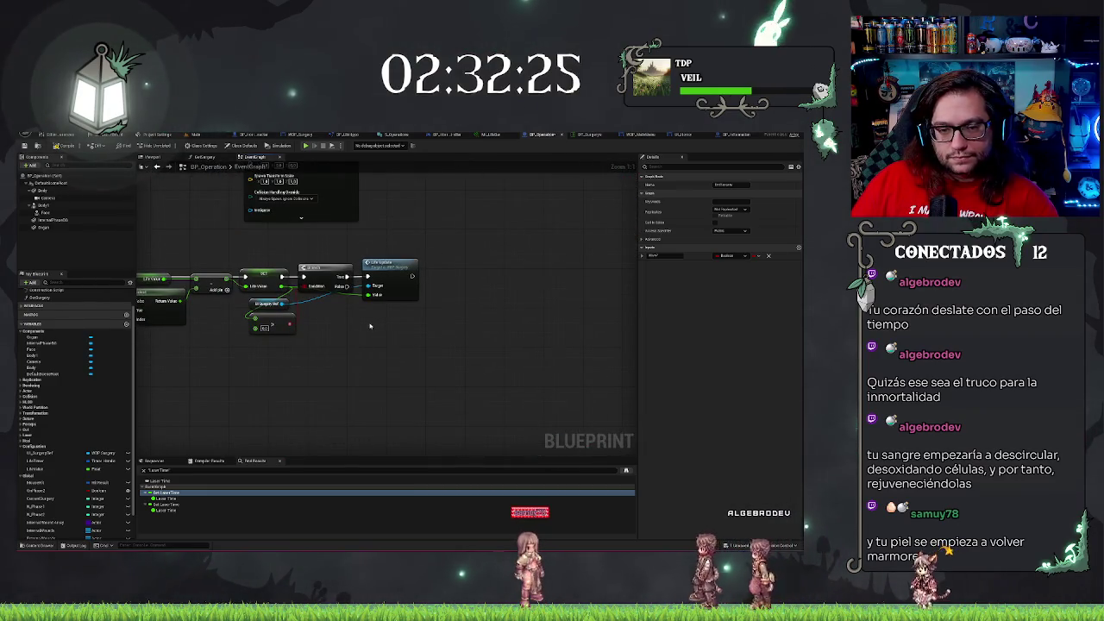
pyautogui.hotkey('ctrl', 'v')
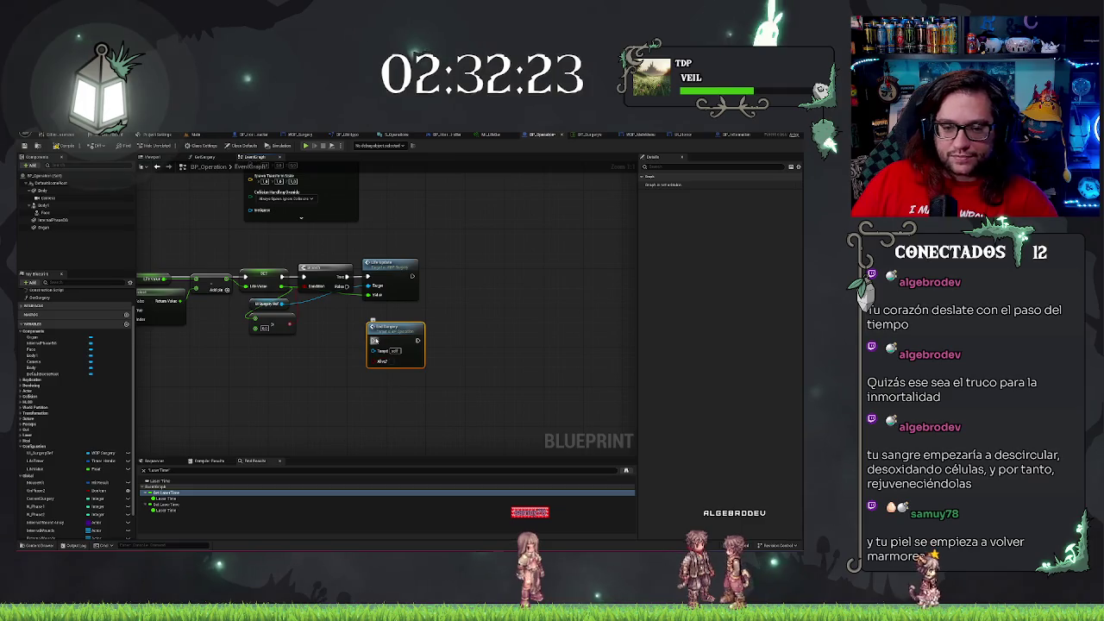
# Connect Get Surgery Ref to the new Get Surgery call's Target pin
pyautogui.moveTo(289, 304); pyautogui.dragTo(371, 351)
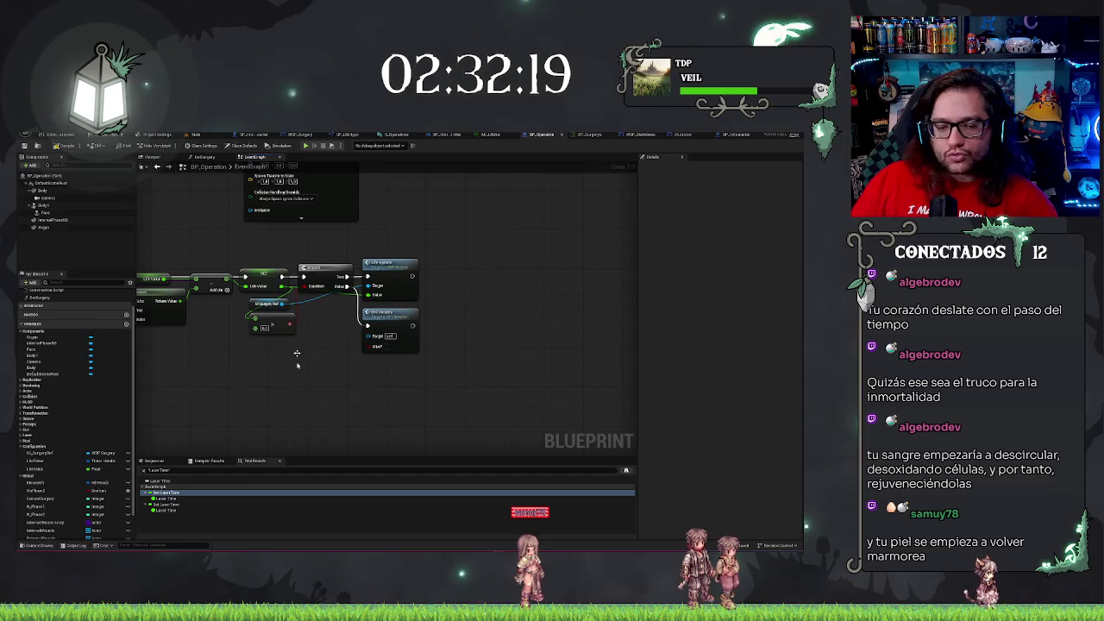
pyautogui.moveTo(241, 335); pyautogui.dragTo(308, 350)
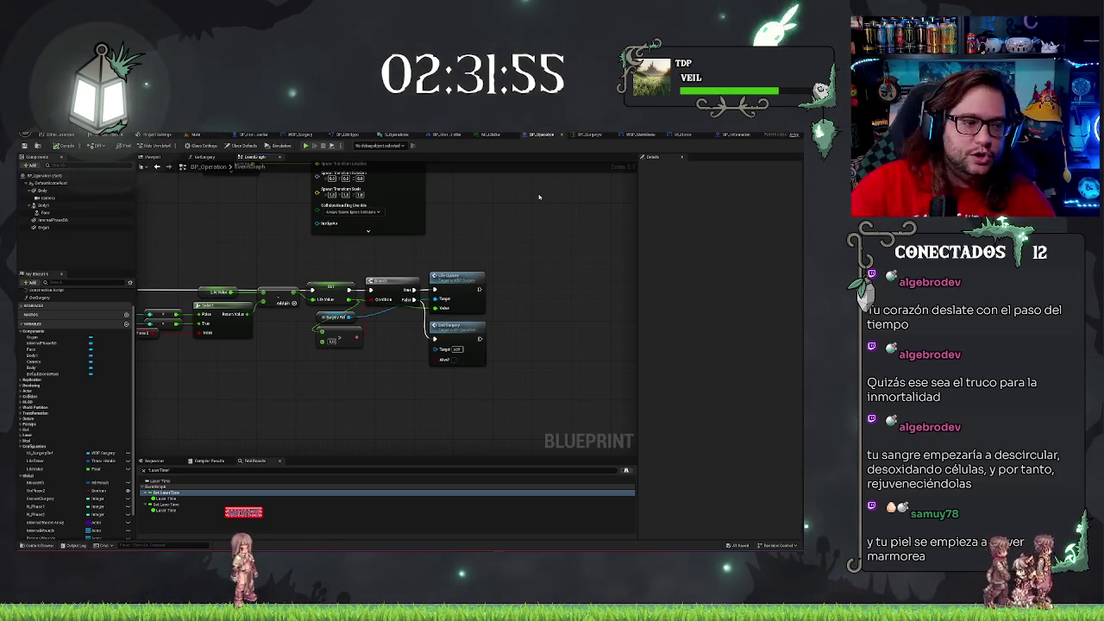
# Bring the three healing event nodes into view and add a Branch after the Healing event
pyautogui.moveTo(525, 203)
pyautogui.mouseDown()
pyautogui.moveTo(593, 194)
pyautogui.moveTo(612, 220)
pyautogui.mouseUp()
pyautogui.scroll(-1, 361, 313)
pyautogui.moveTo(361, 314)
pyautogui.mouseDown()
pyautogui.moveTo(364, 327)
pyautogui.moveTo(296, 181)
pyautogui.mouseUp()
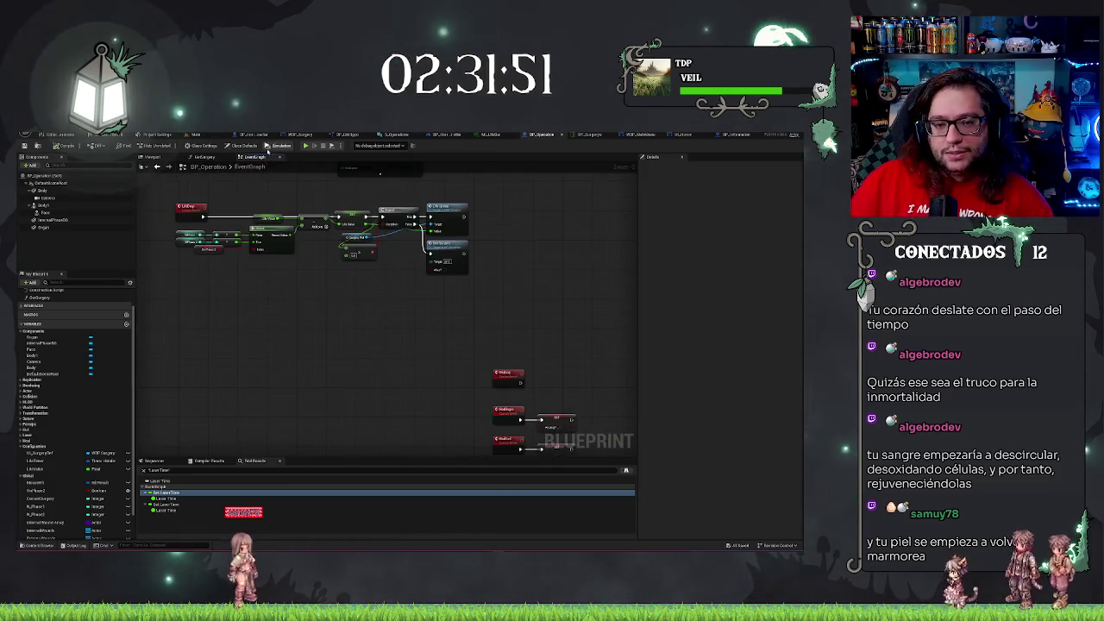
pyautogui.moveTo(432, 336); pyautogui.dragTo(336, 224)
pyautogui.scroll(2, 409, 222)
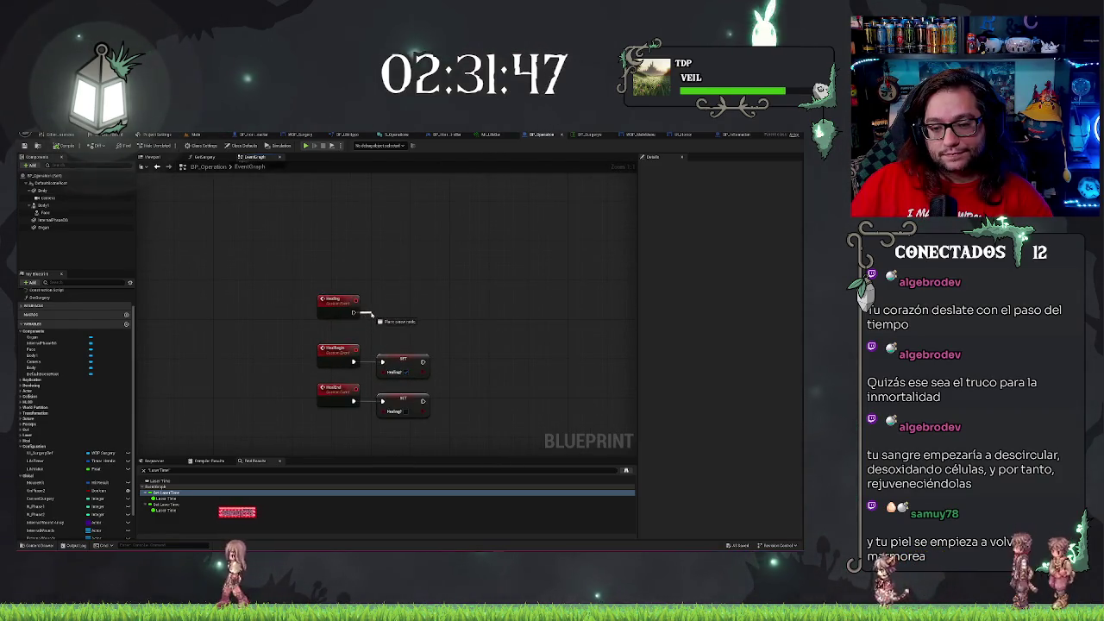
pyautogui.moveTo(375, 314); pyautogui.dragTo(381, 313)
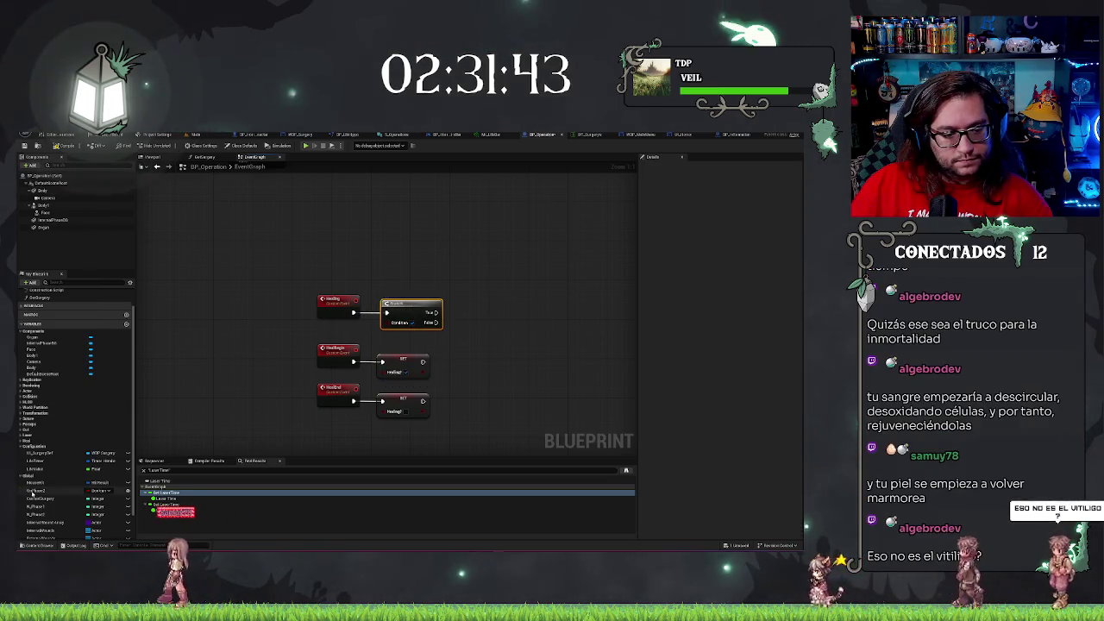
# Place Healing? and heal required time getters beside the Branch, then search 'get delta'
pyautogui.click(22, 444)
pyautogui.click(35, 447)
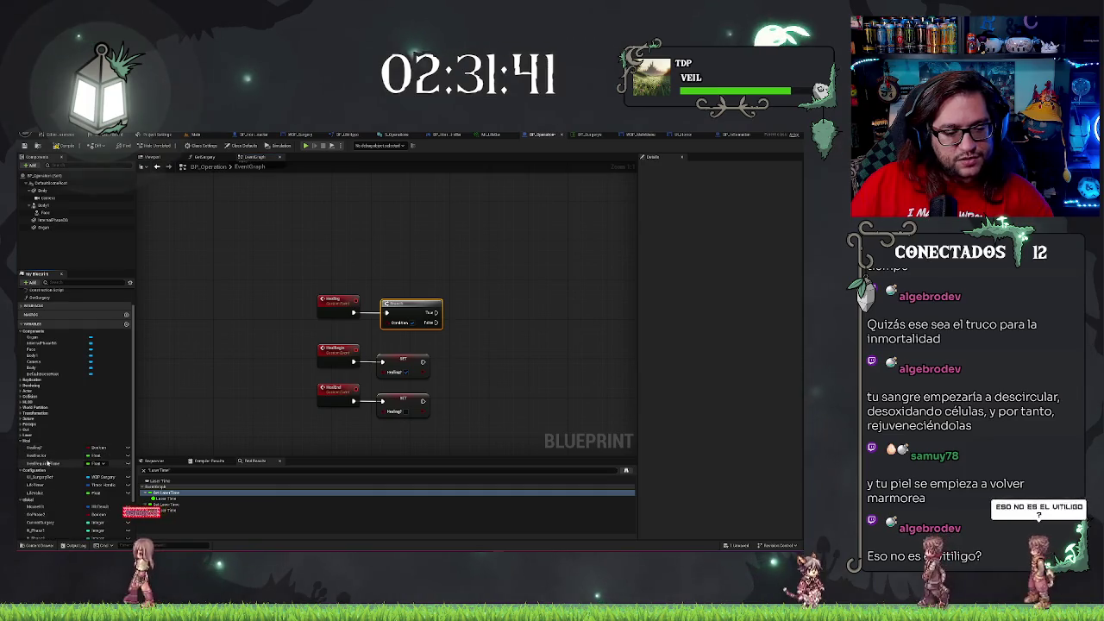
pyautogui.moveTo(311, 348); pyautogui.dragTo(324, 320)
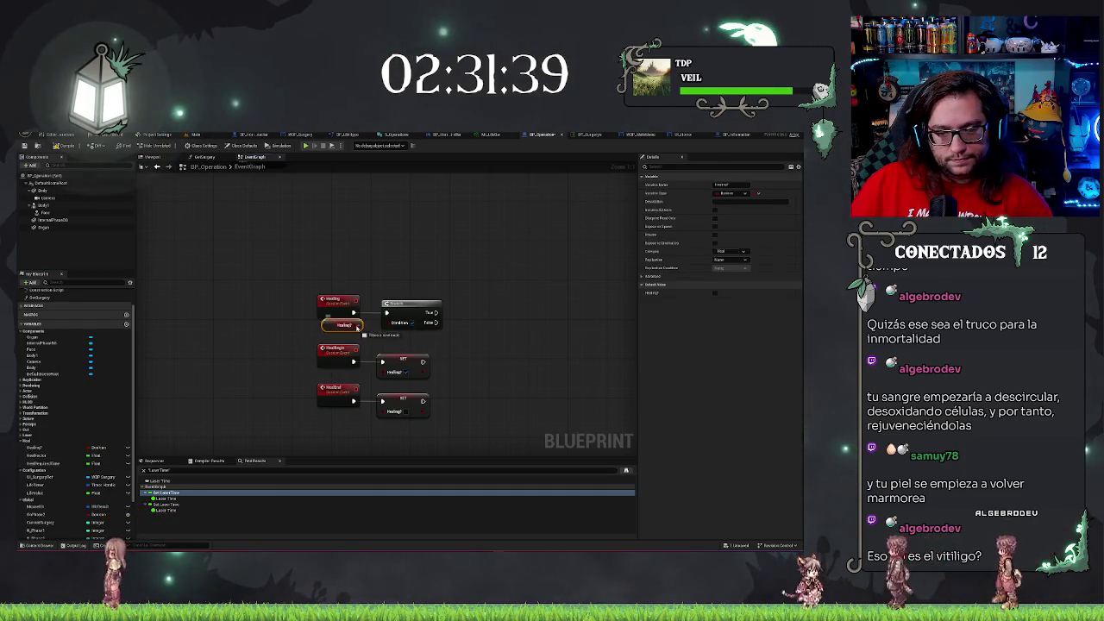
pyautogui.click(423, 262)
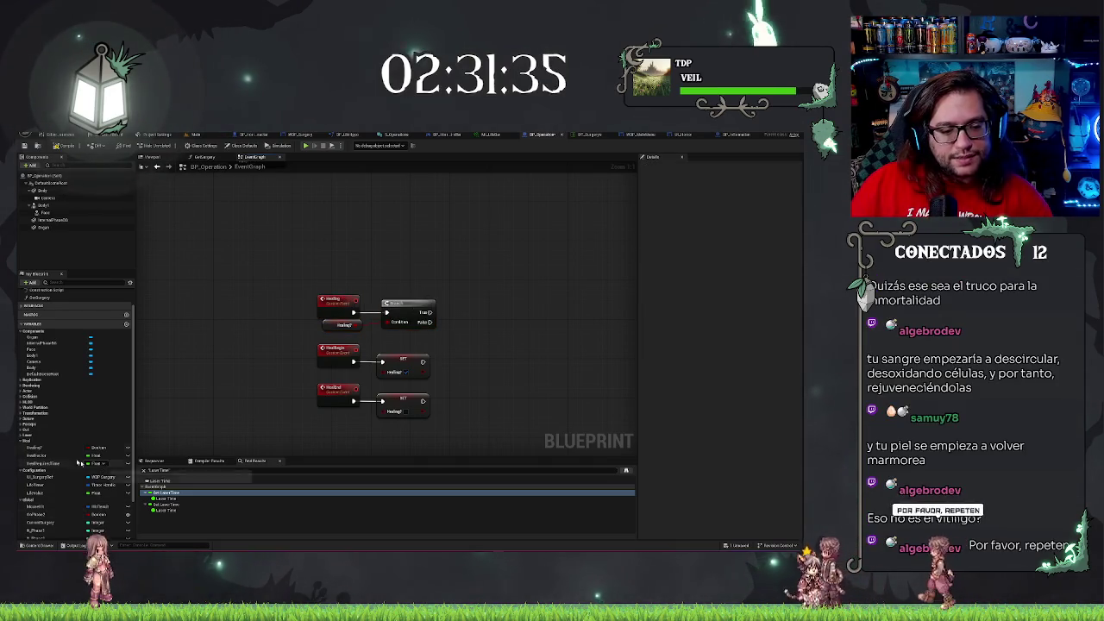
pyautogui.moveTo(30, 465); pyautogui.dragTo(515, 326)
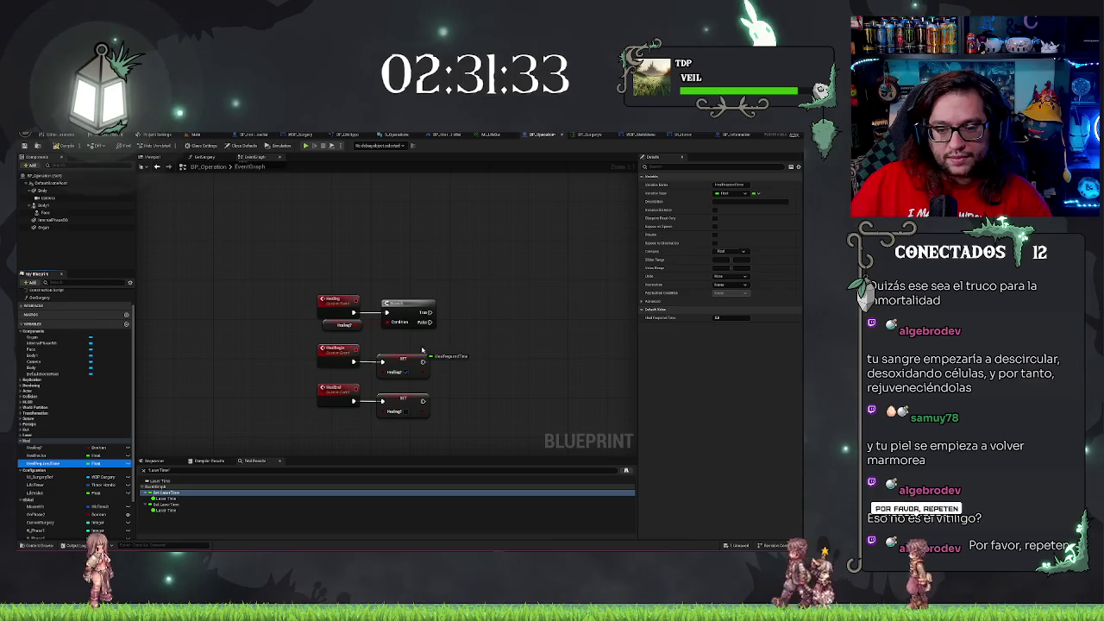
pyautogui.rightClick(461, 315)
pyautogui.write('get')
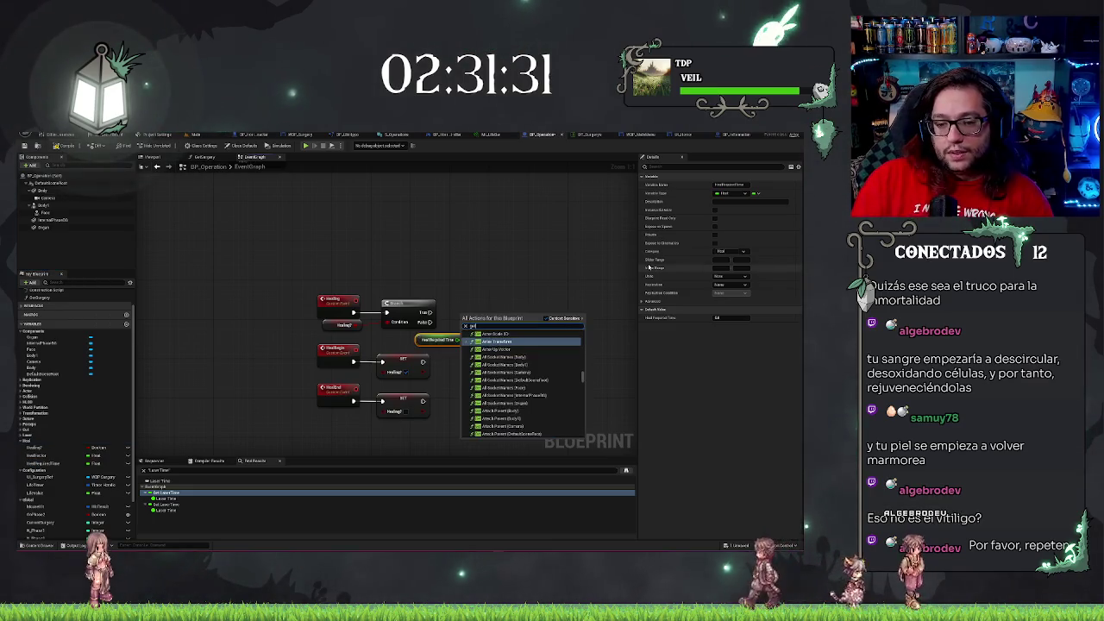
pyautogui.write(' delta')
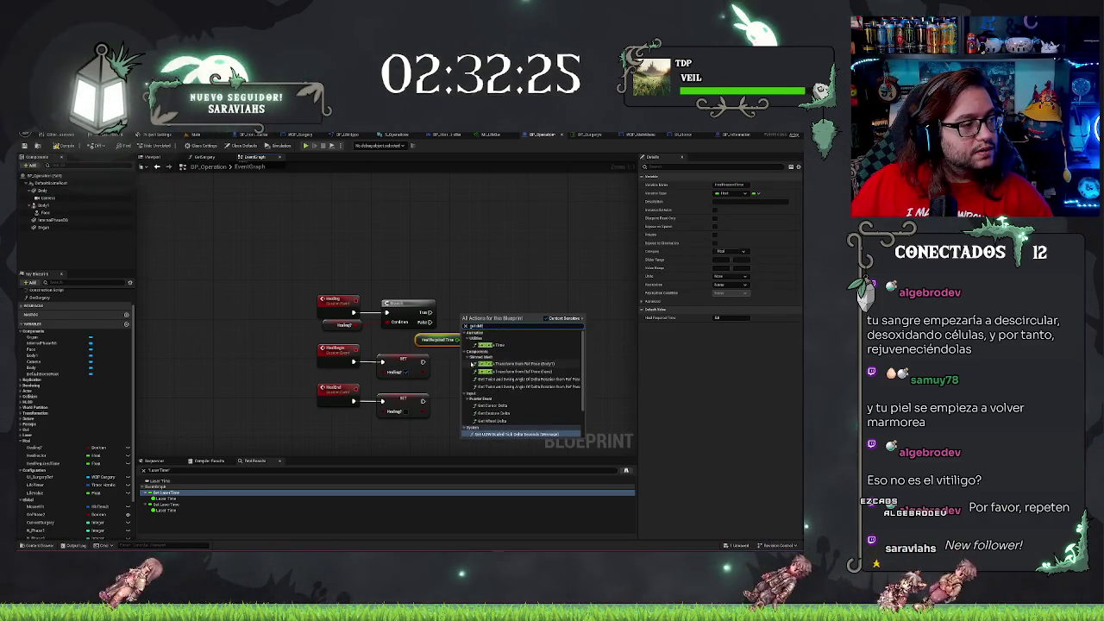
# Dismiss the 'get delta' search and set the heal required time getter right beside the Branch
pyautogui.click(512, 262)
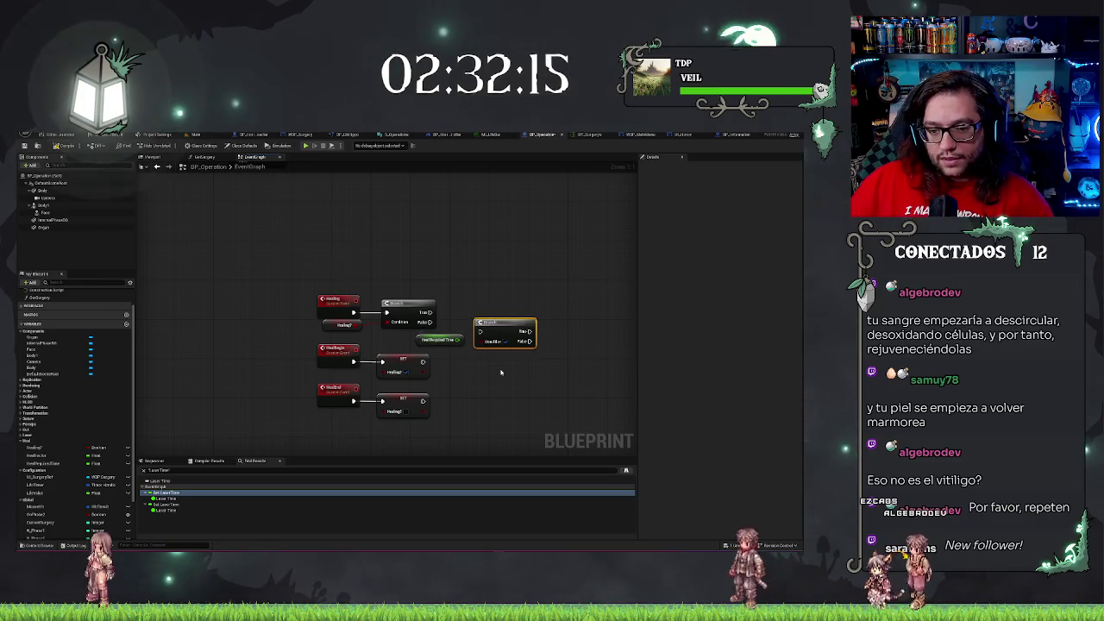
pyautogui.moveTo(418, 340); pyautogui.dragTo(401, 336)
pyautogui.click(508, 314)
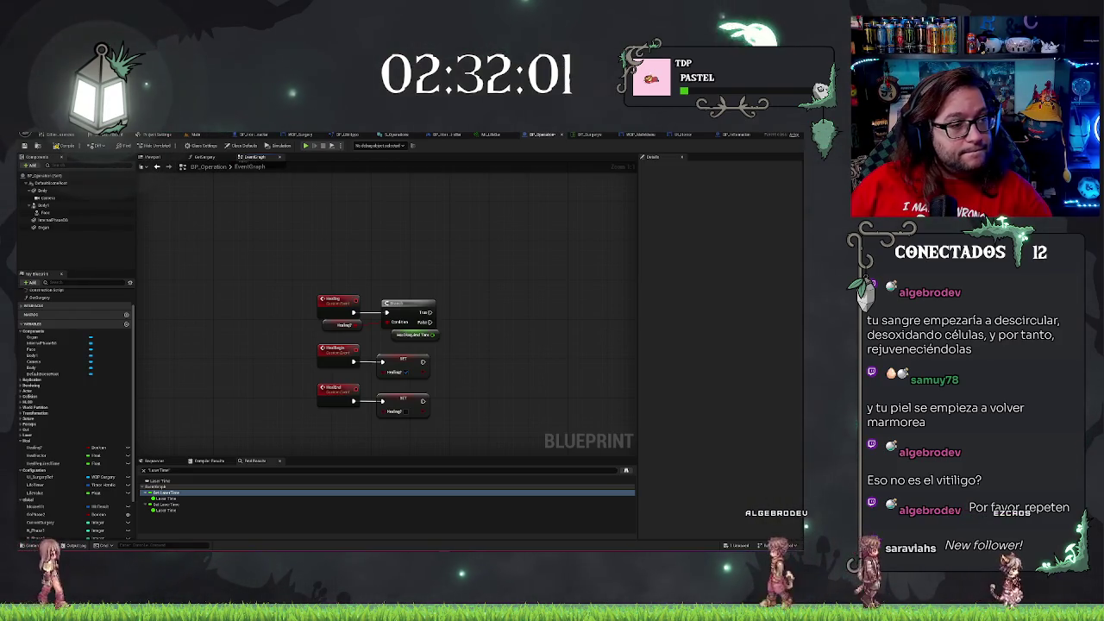
pyautogui.click(203, 134)
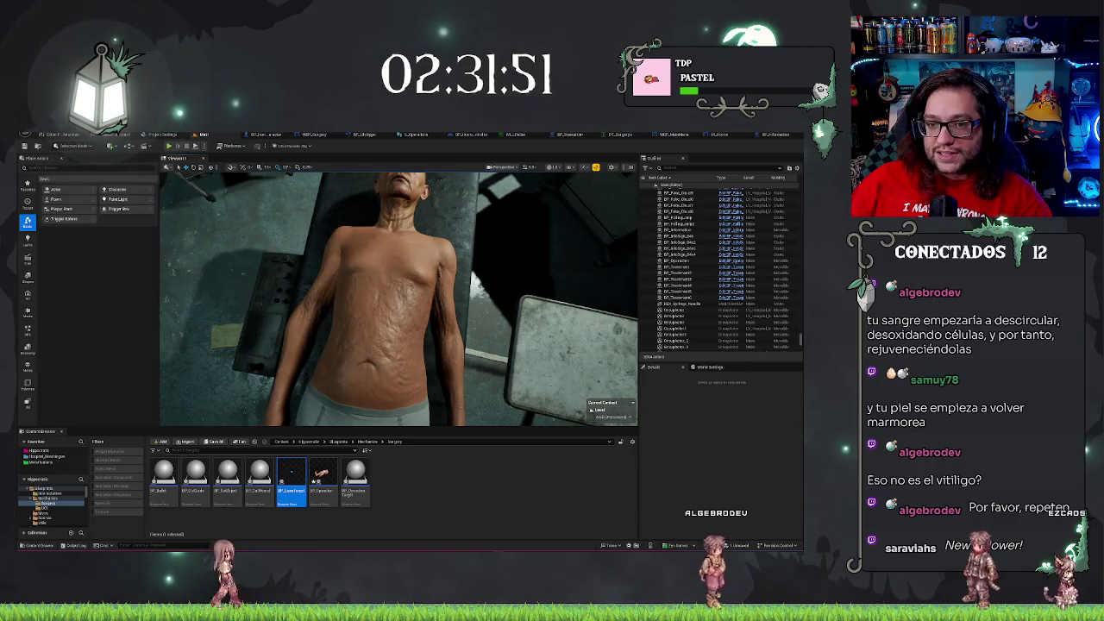
pyautogui.click(418, 134)
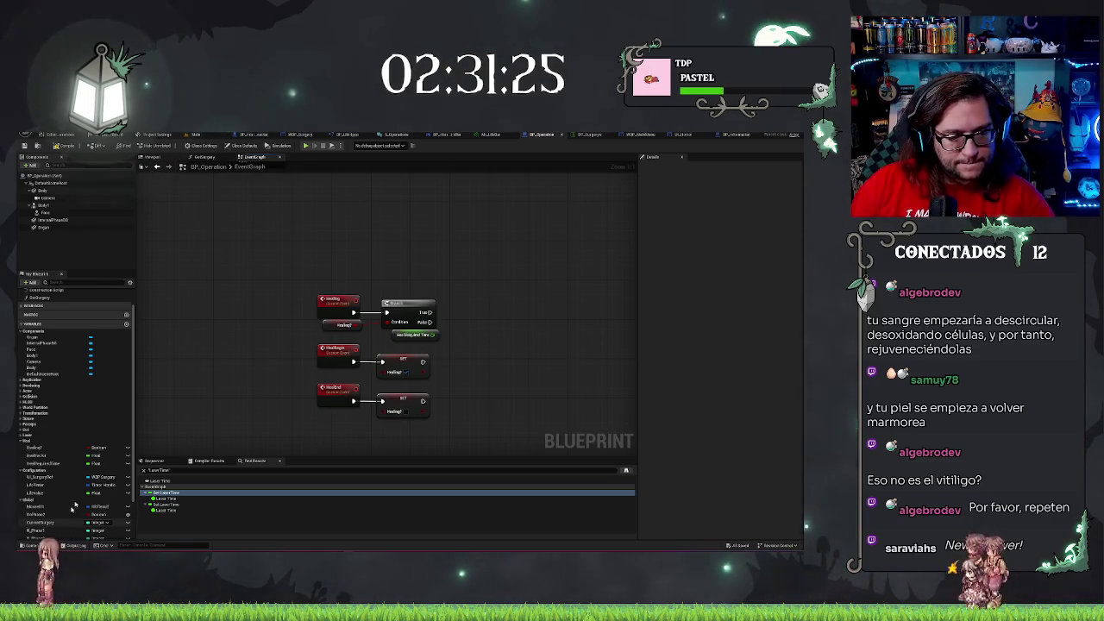
# Create a new variable, confirm its name, and file it in the Heal category
pyautogui.click(63, 458)
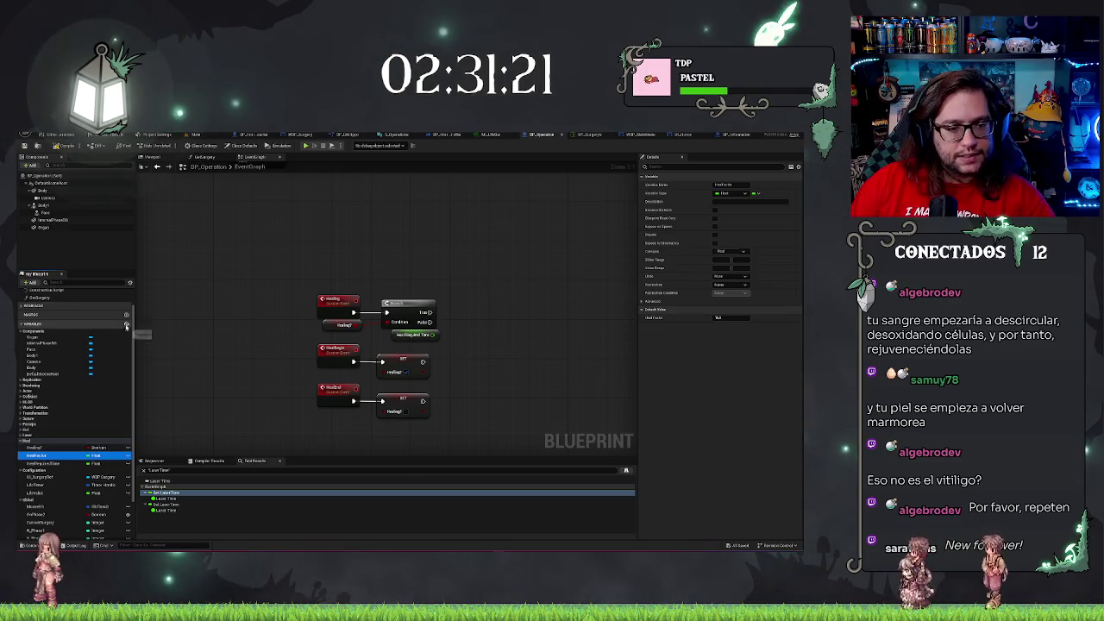
pyautogui.click(127, 323)
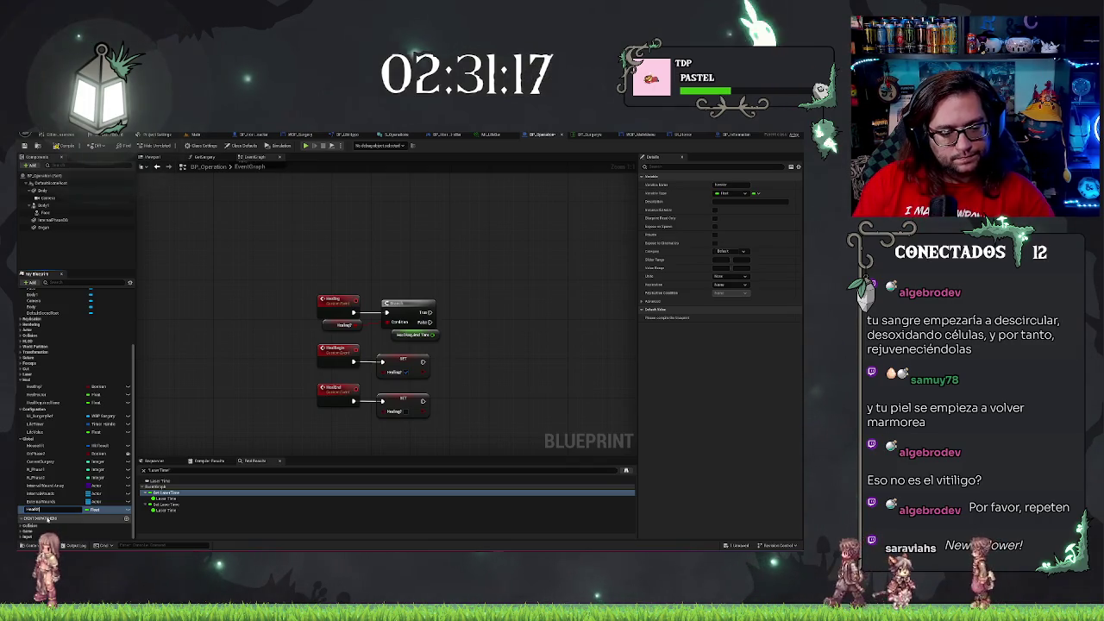
pyautogui.press('Return')
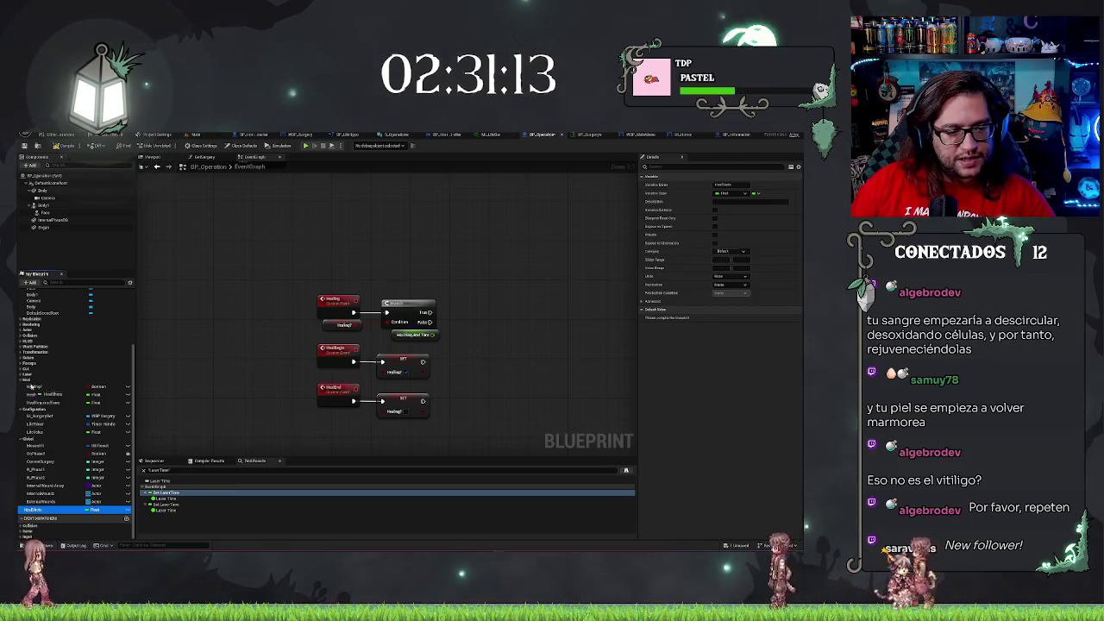
pyautogui.moveTo(29, 386); pyautogui.dragTo(31, 388)
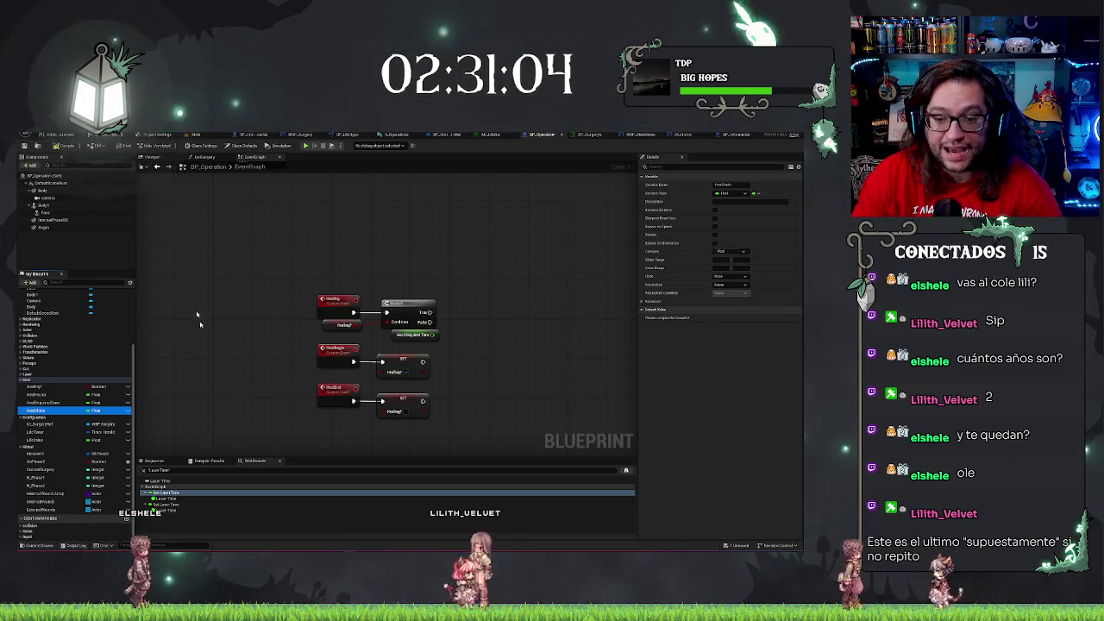
pyautogui.click(482, 414)
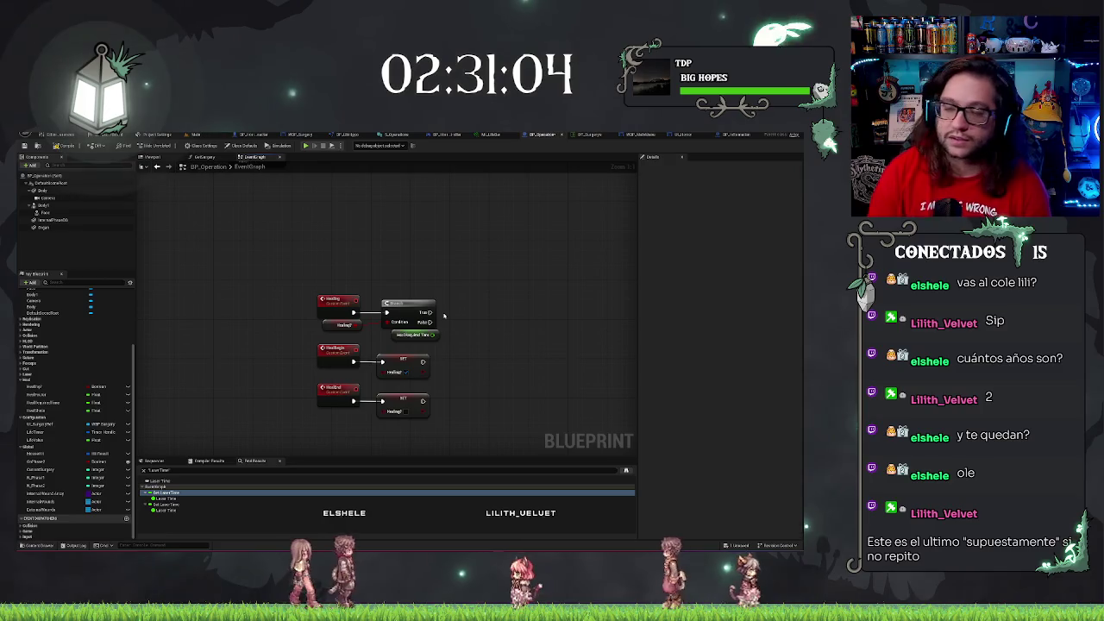
pyautogui.moveTo(297, 270); pyautogui.dragTo(444, 422)
pyautogui.click(397, 272)
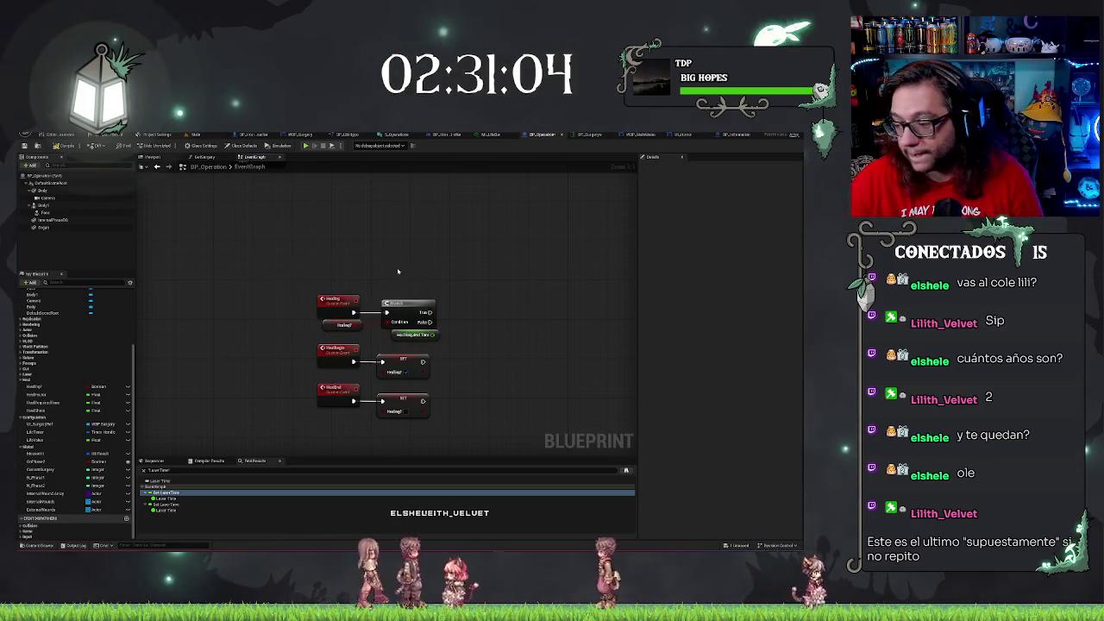